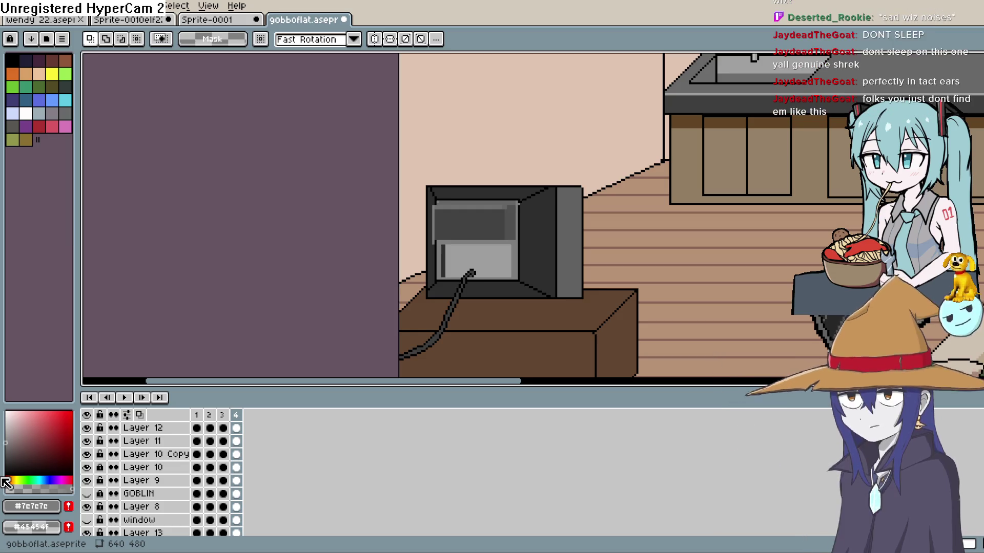
Zoom in on the CRT TV and pick black from its outline as the drawing colour
mouse_move(576, 256)
left_mouse_down()
mouse_move(566, 225)
mouse_move(533, 226)
left_mouse_up()
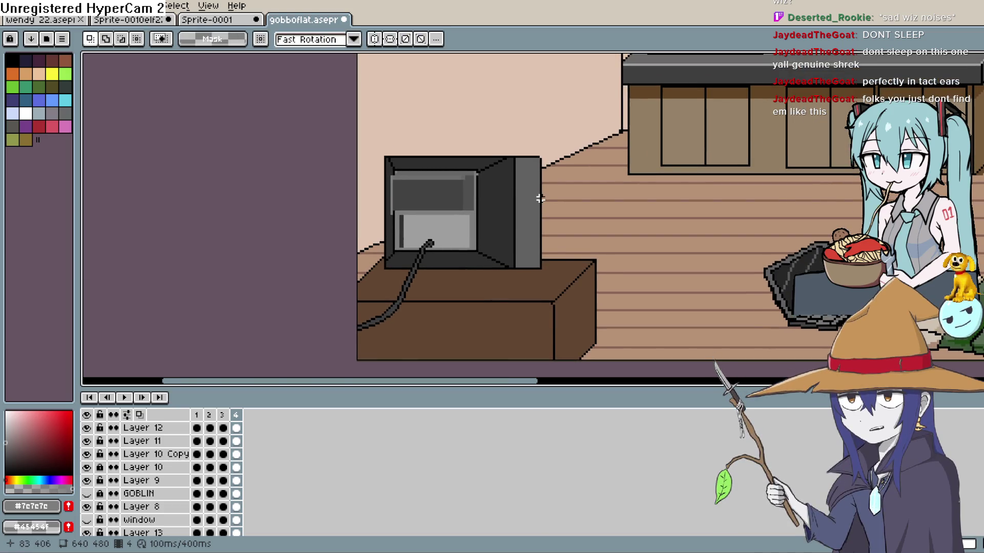
scroll(540, 199, "up", 1)
left_click_drag(463, 187, 465, 204)
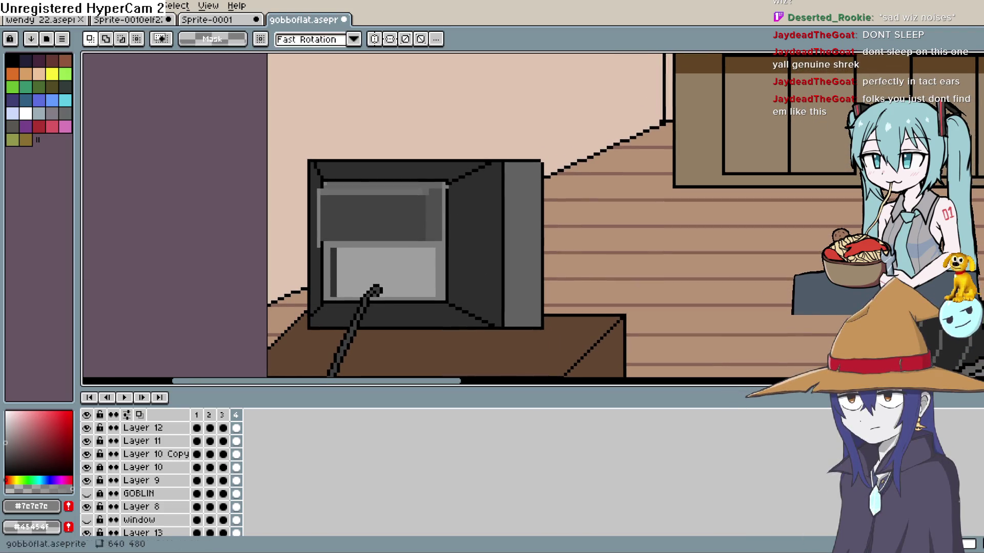
key("i")
scroll(279, 250, "up", 2)
left_click_drag(279, 250, 391, 145)
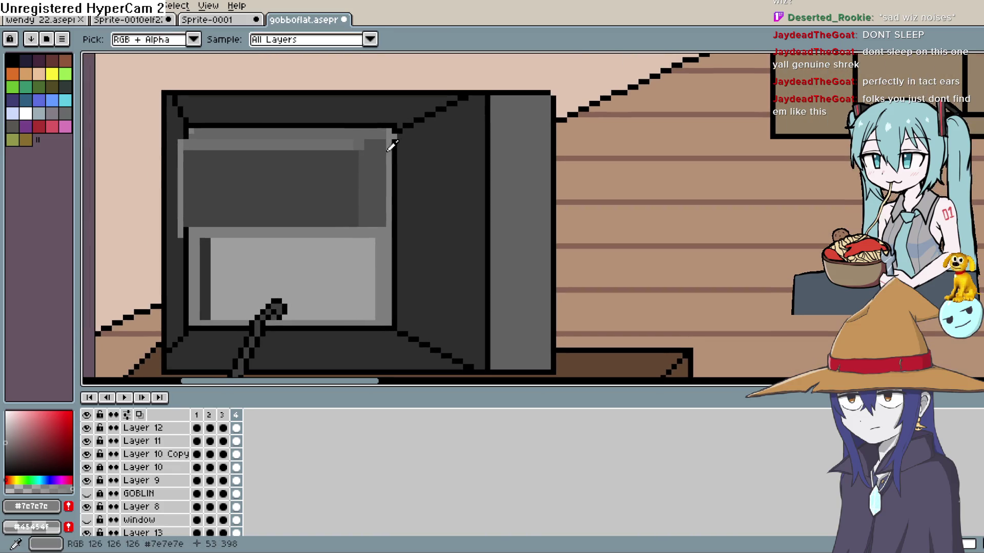
left_click(402, 132)
Switch to the Pencil tool for pixel-perfect drawing
key("b")
key("shift+s")
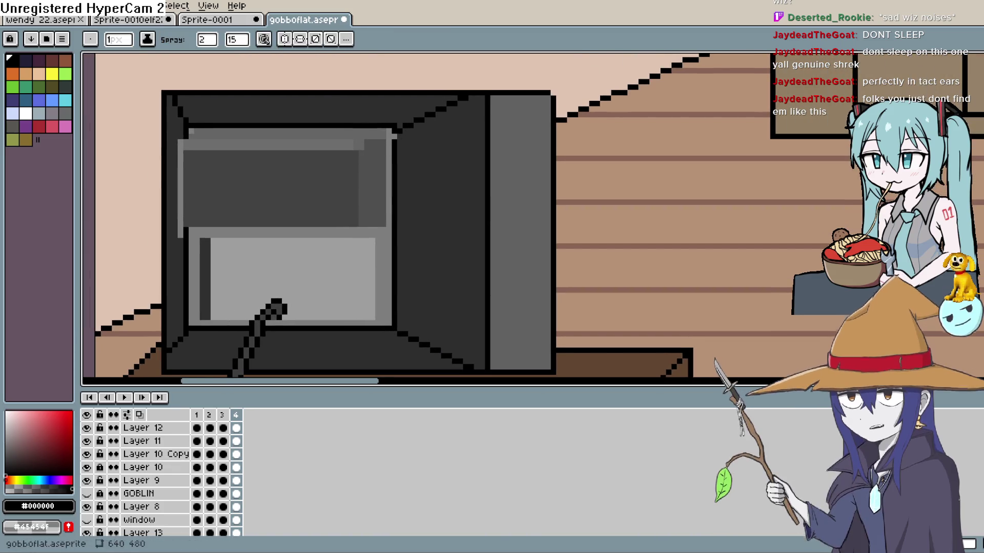
key("b")
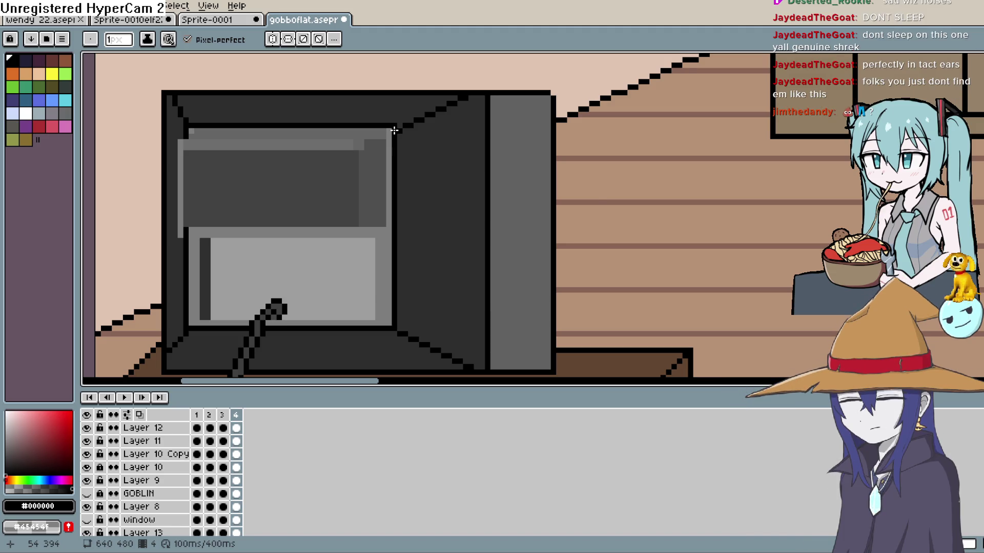
Sample the TV's dark grey #2d2d2d and lighten it to a mid grey of 0°0.39
mouse_move(391, 128)
left_mouse_down()
mouse_move(620, 222)
mouse_move(773, 209)
mouse_move(770, 231)
left_mouse_up()
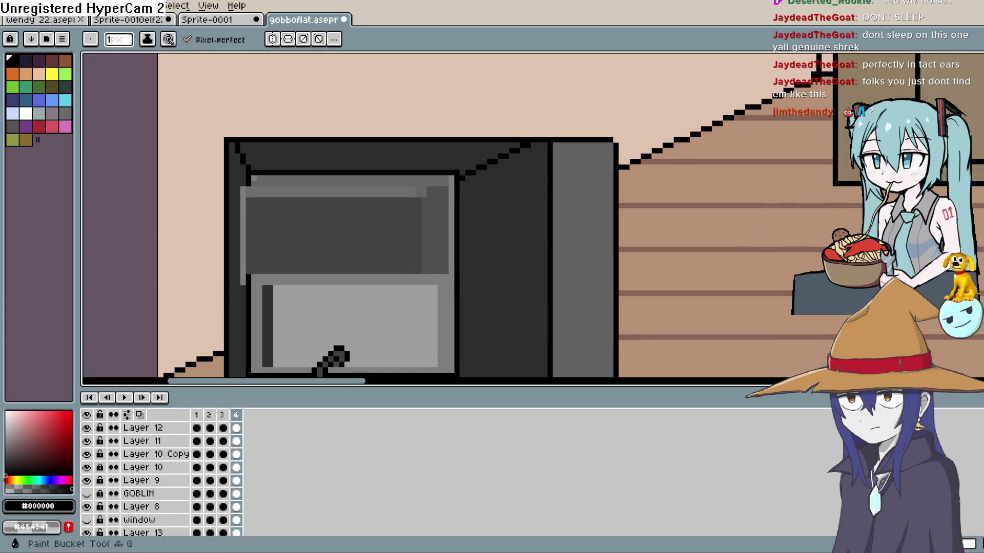
left_click(436, 153, "alt")
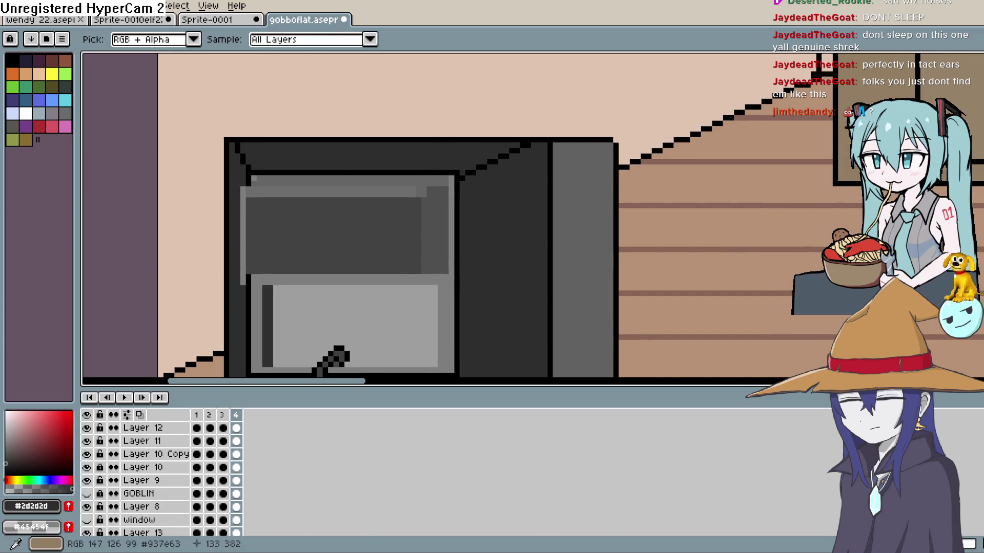
left_click_drag(61, 431, 9, 441)
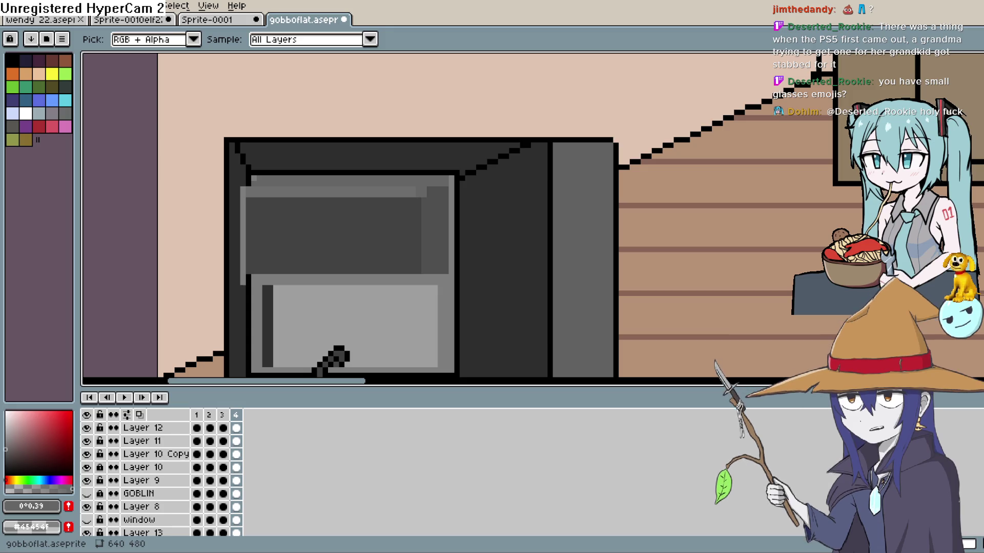
Pick dark grey #2d2d2d from the TV frame and go back to the Pencil
key("h")
left_click_drag(390, 239, 376, 233)
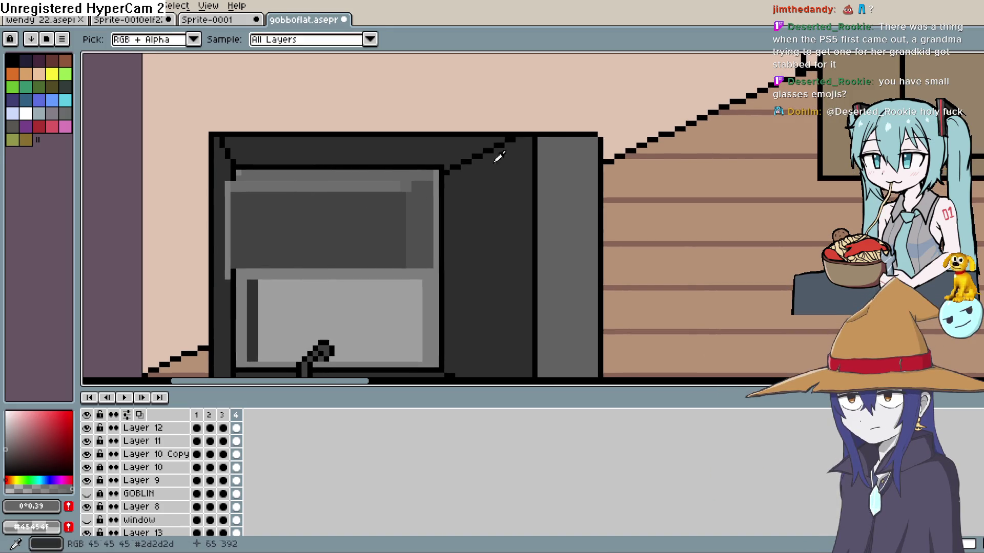
key("i")
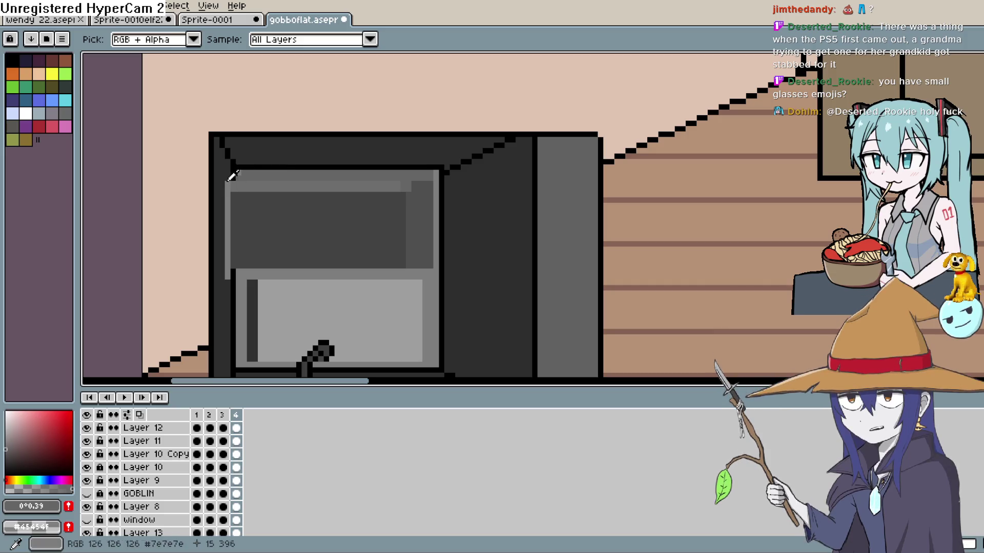
left_click(221, 141)
key("b")
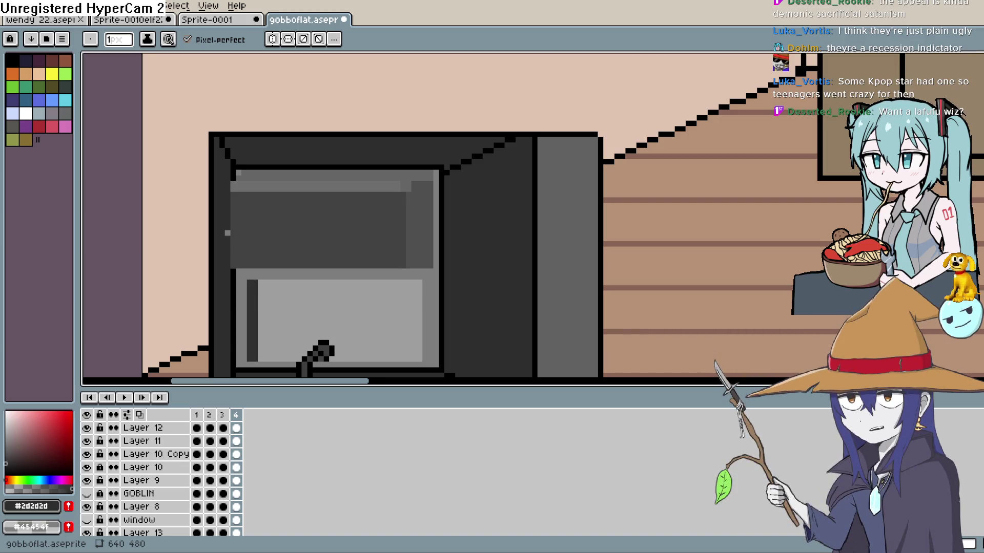
Paint the screen's left edge dark grey, erase the stray pixel, and pick black
scroll(499, 186, "up", 2)
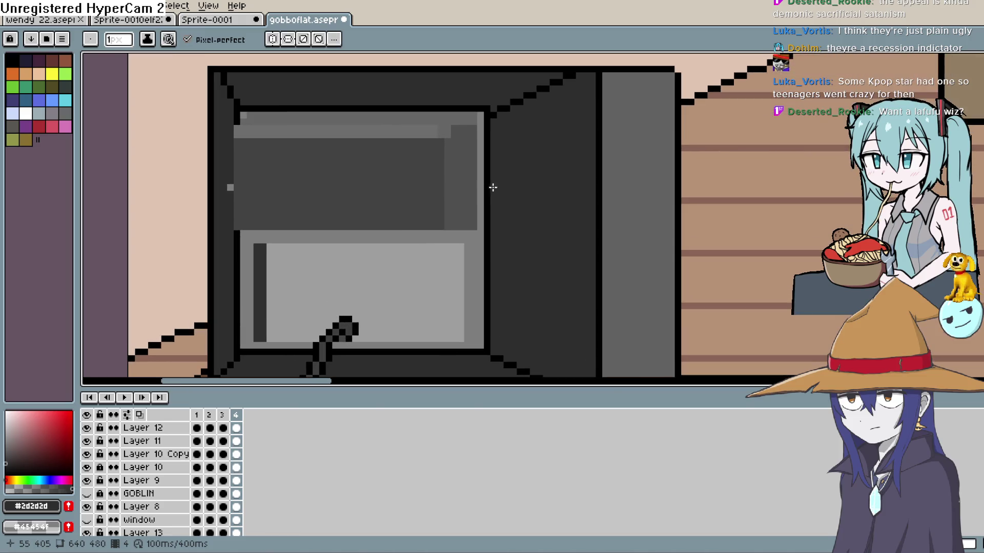
key("i")
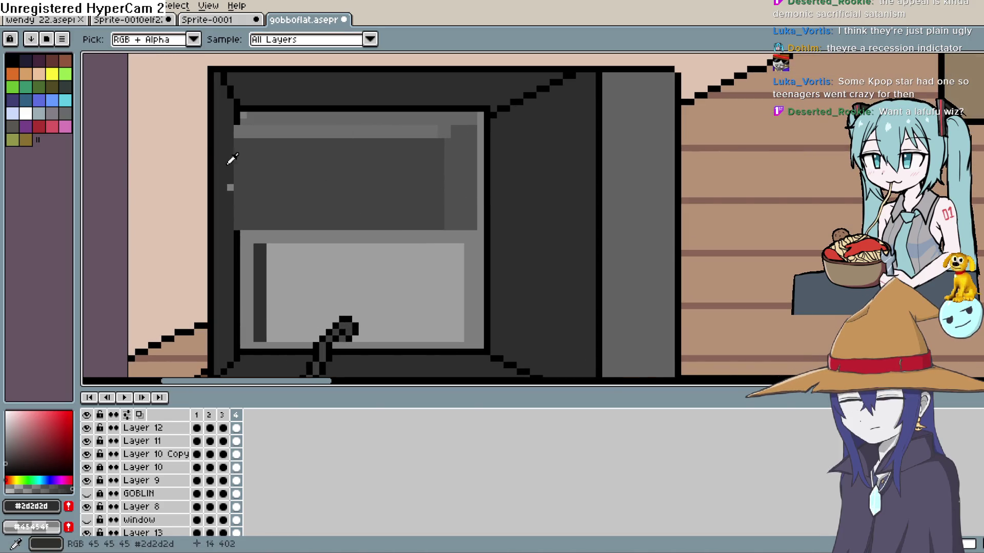
key("b")
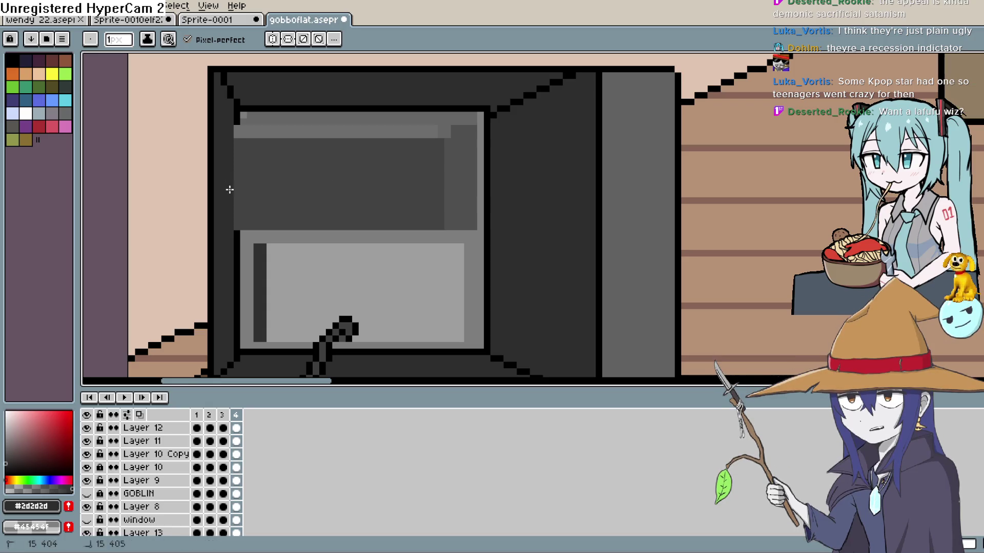
left_click_drag(234, 124, 237, 220)
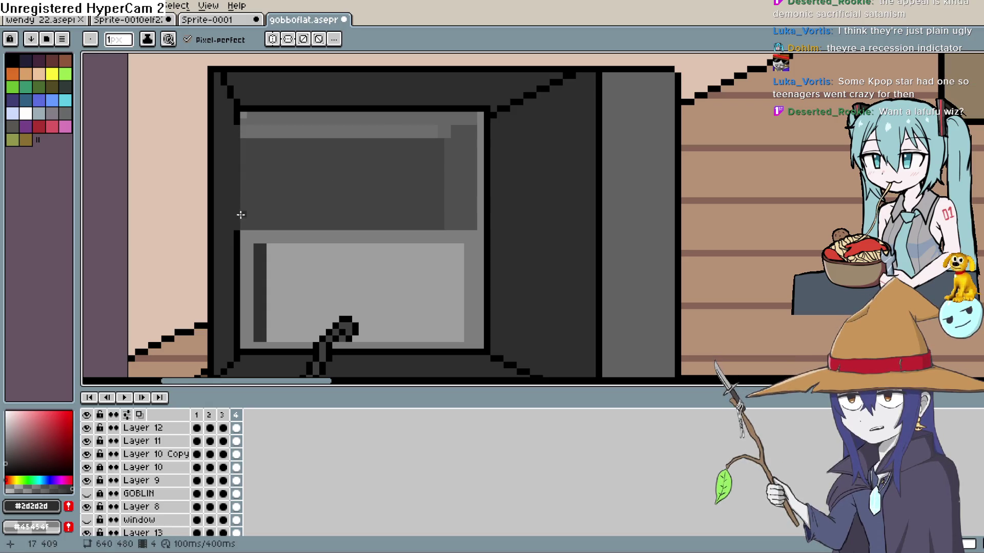
key("e")
left_click(235, 109, "alt")
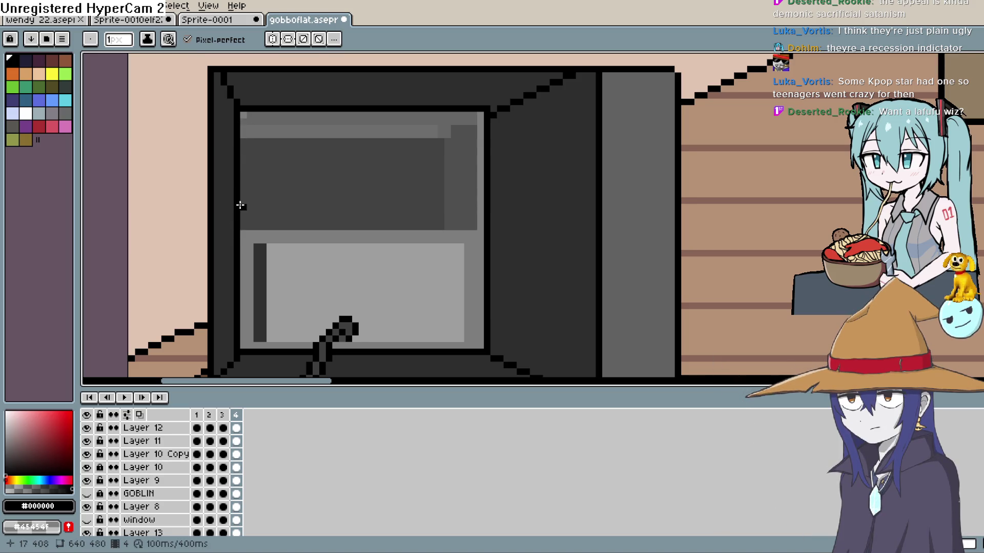
Sample #656565 from the screen's upper corner and lighten it to 0°0.55 grey
key("h")
left_click_drag(625, 169, 598, 176)
key("i")
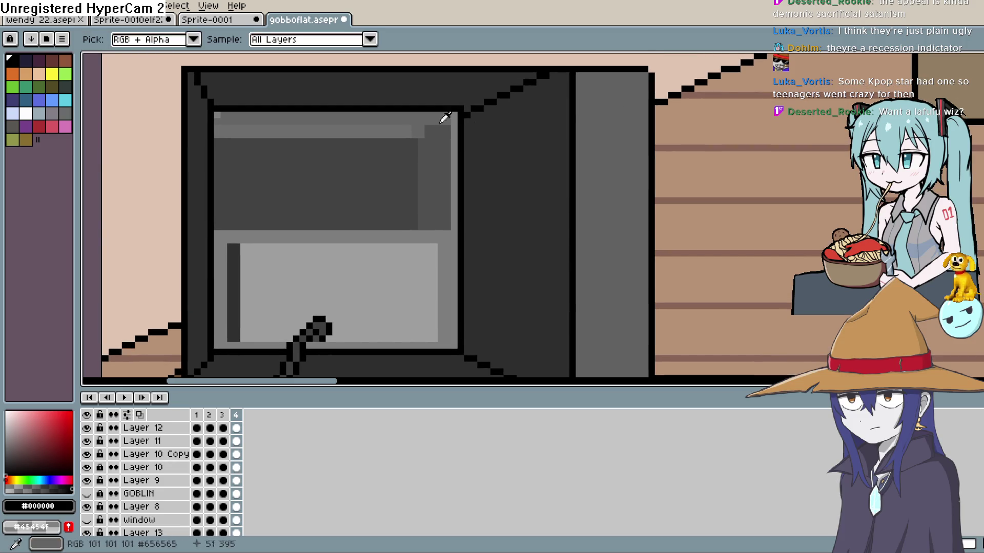
left_click(389, 117)
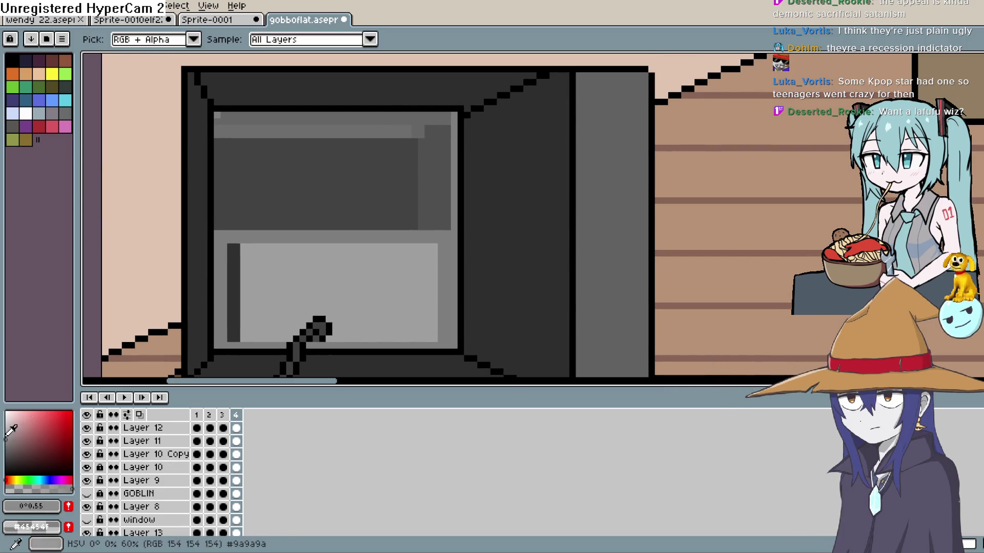
key("shift+l")
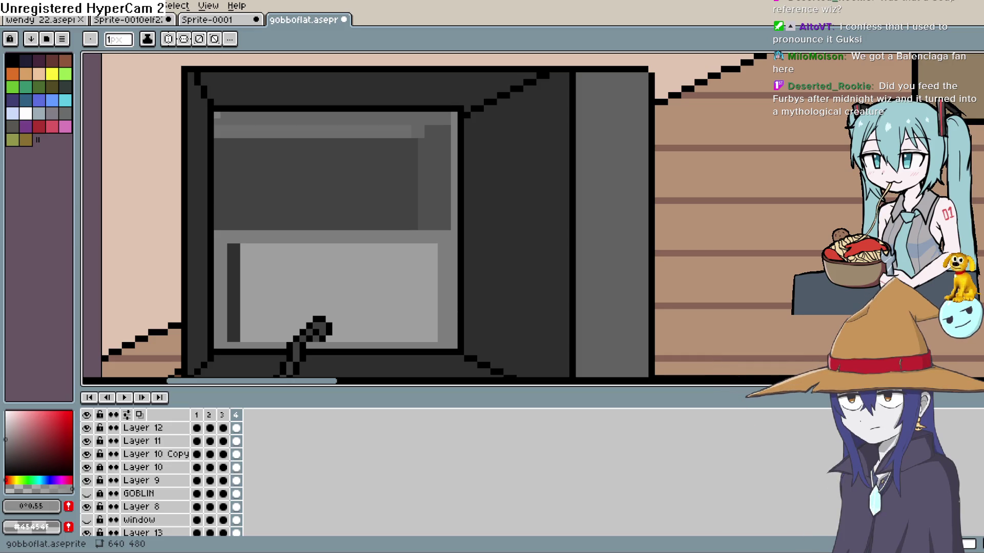
Sample the darker grey of the screen panel and return to the Pencil for shading
scroll(432, 213, "up", 1)
scroll(421, 263, "down", 1)
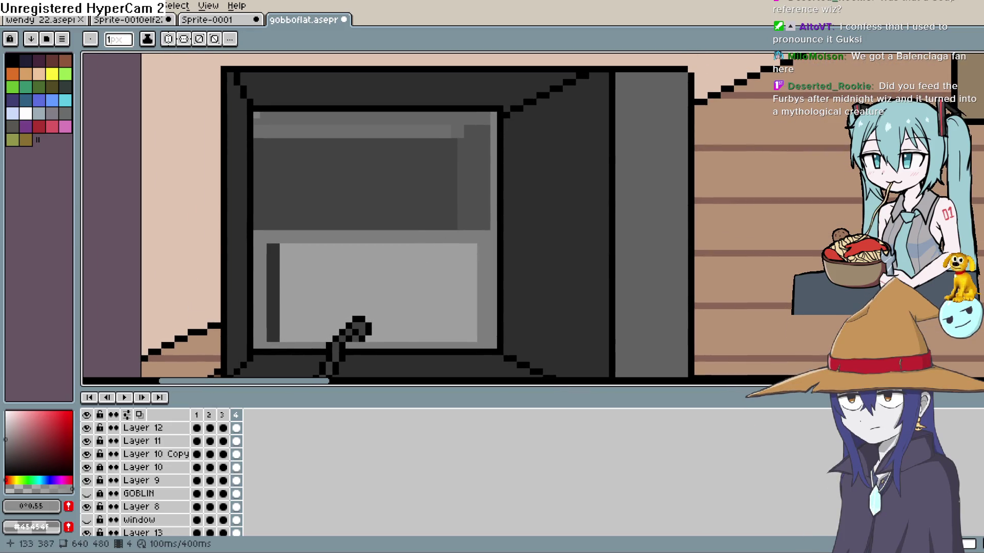
key("i")
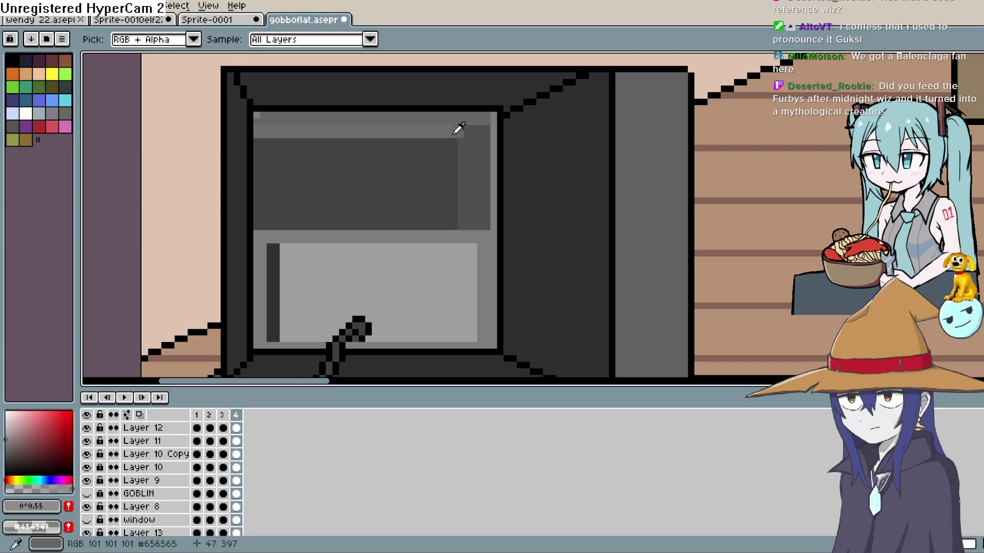
left_click(459, 132)
key("b")
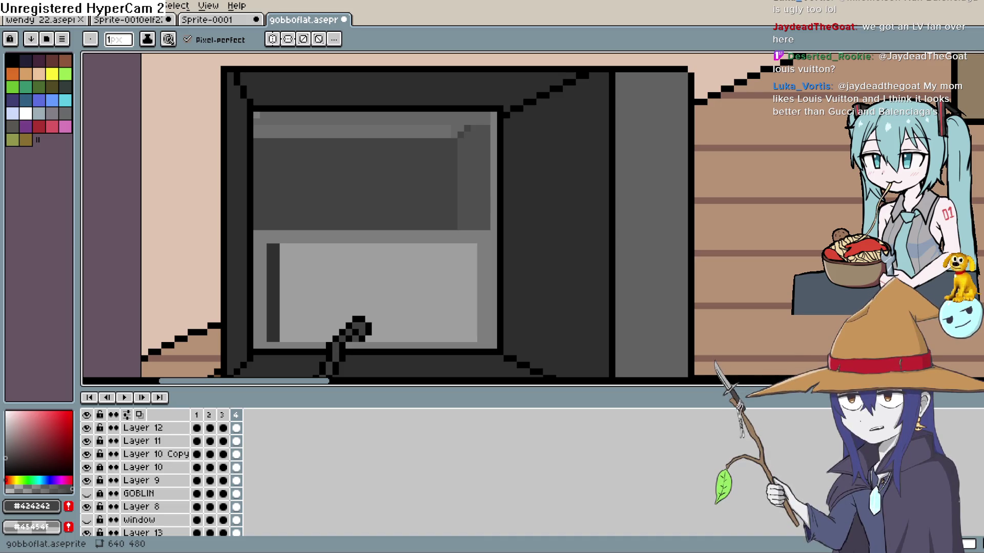
key("h")
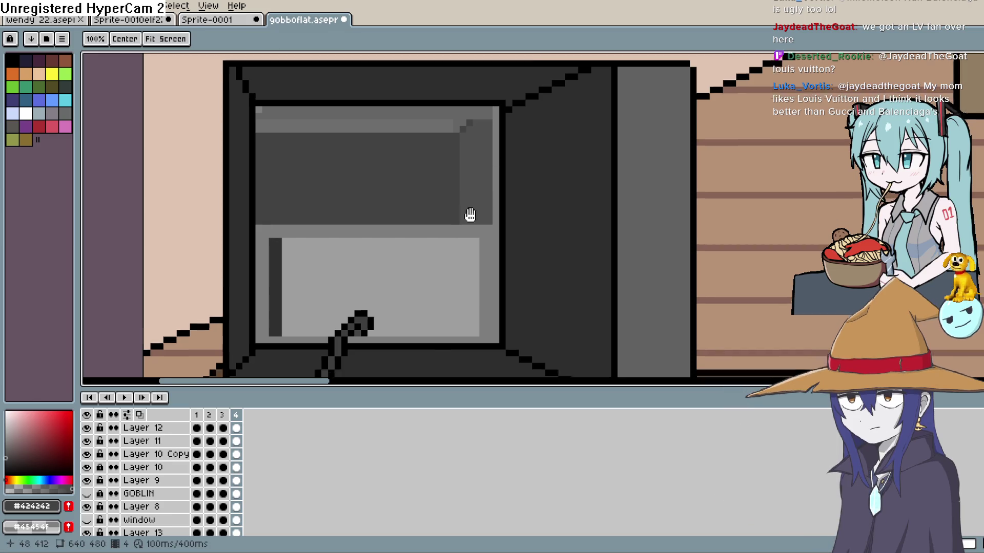
mouse_move(465, 213)
left_mouse_down()
mouse_move(481, 213)
mouse_move(474, 205)
left_mouse_up()
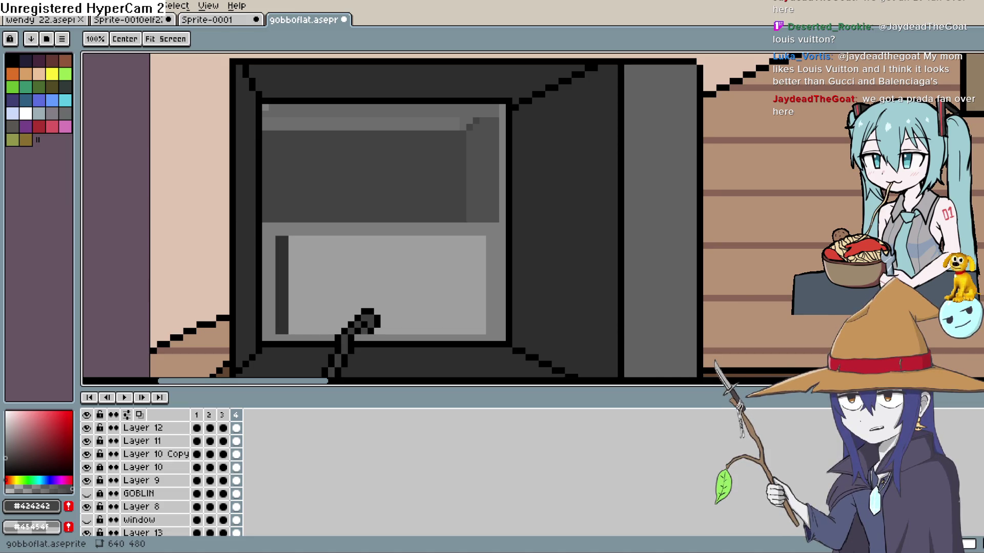
key("i")
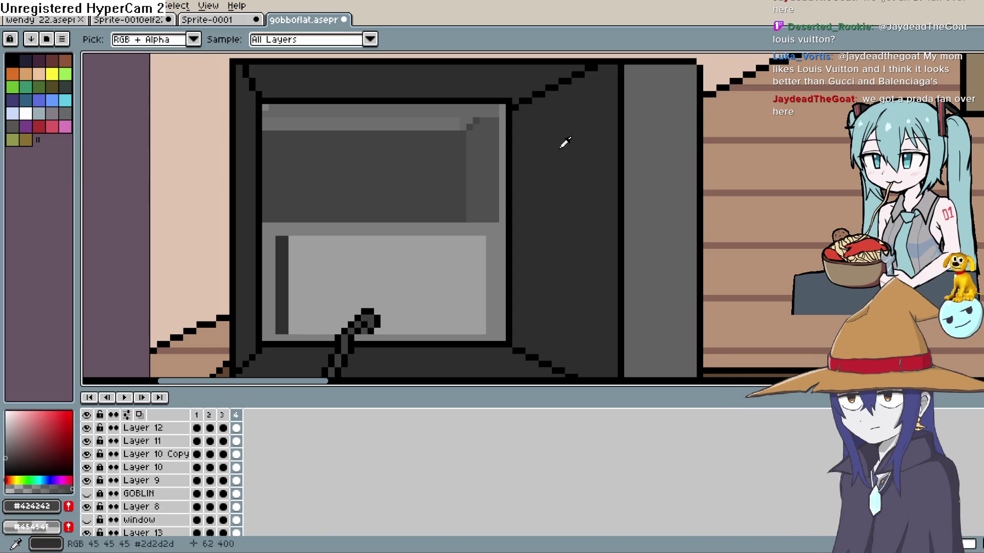
Draw the first three dark horizontal stripes across the TV's upper panel
left_click(600, 135)
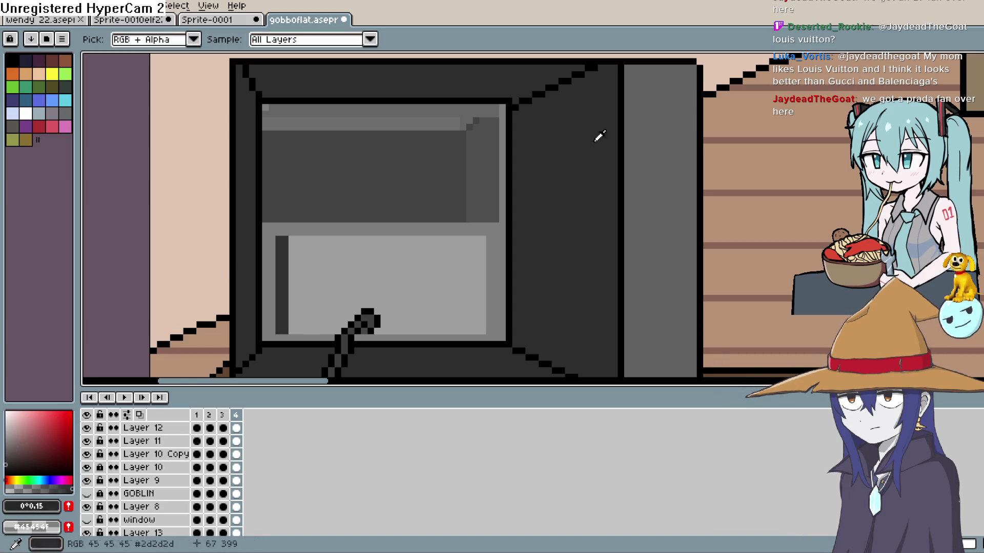
key("b")
left_click(276, 142, "shift")
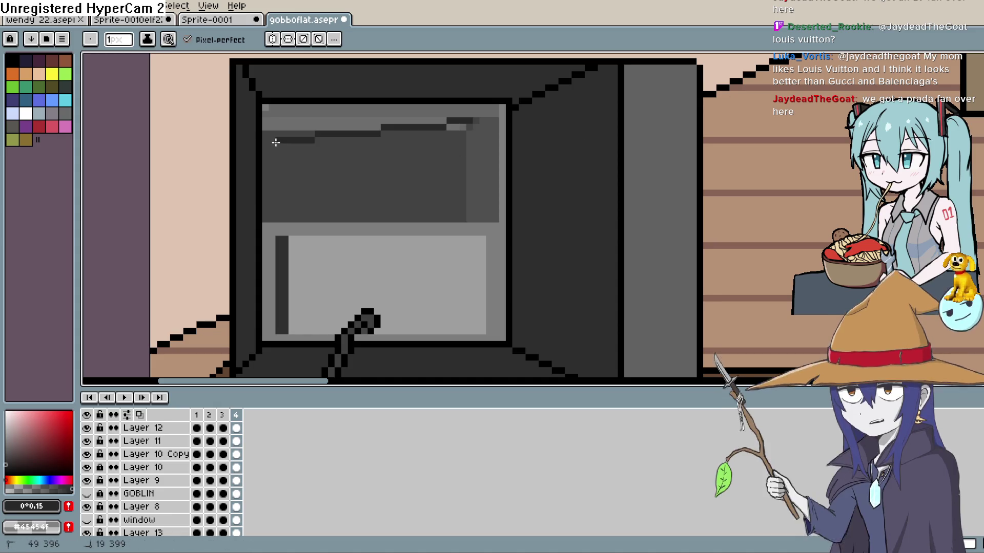
key("ctrl+z")
key("l")
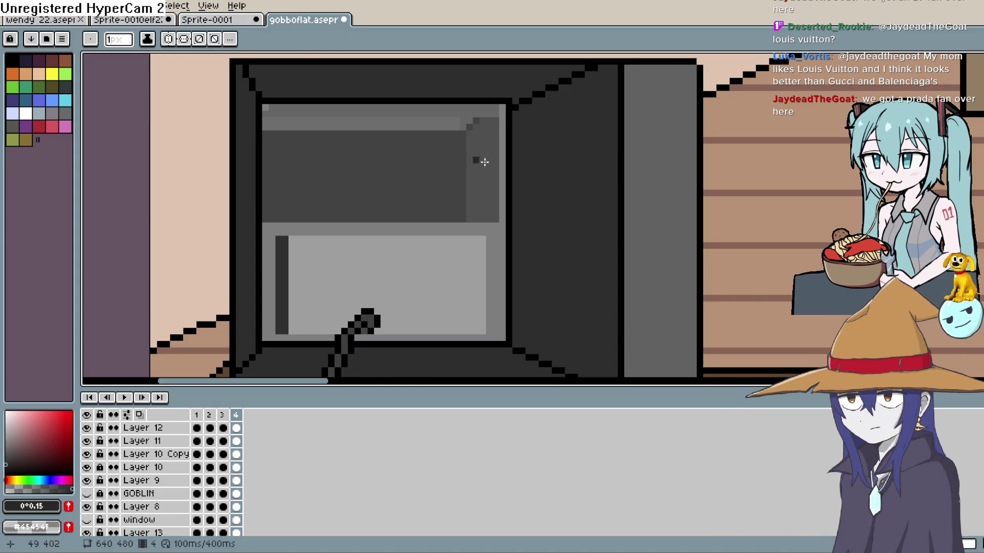
mouse_move(276, 140)
left_mouse_down()
mouse_move(468, 145)
mouse_move(410, 138)
mouse_move(458, 139)
left_mouse_up()
left_click_drag(277, 153, 460, 153)
left_click_drag(276, 166, 453, 166)
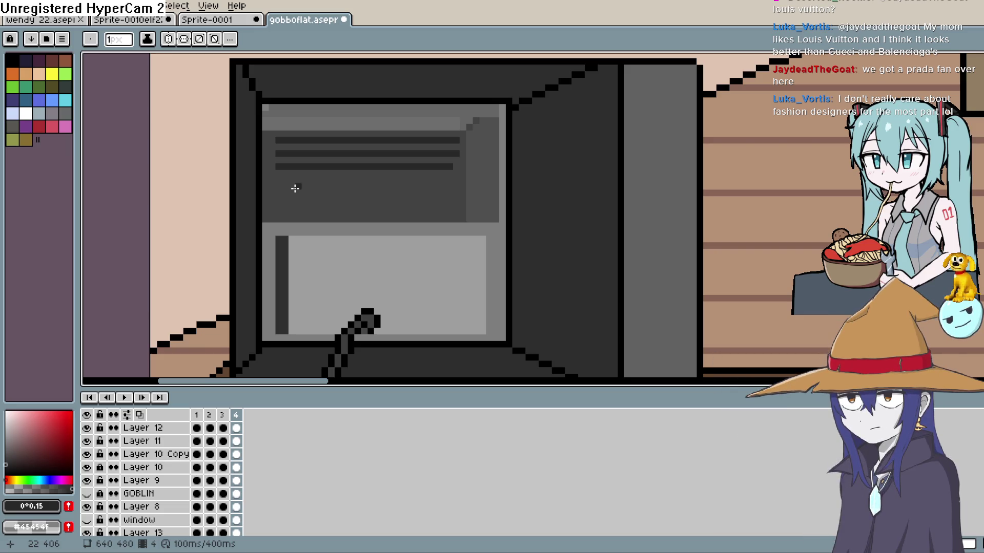
Add the lower stripes to bring the upper panel to six evenly spaced lines
mouse_move(276, 179)
left_mouse_down()
mouse_move(450, 179)
mouse_move(459, 154)
mouse_move(354, 180)
mouse_move(276, 180)
left_mouse_up()
key("Escape")
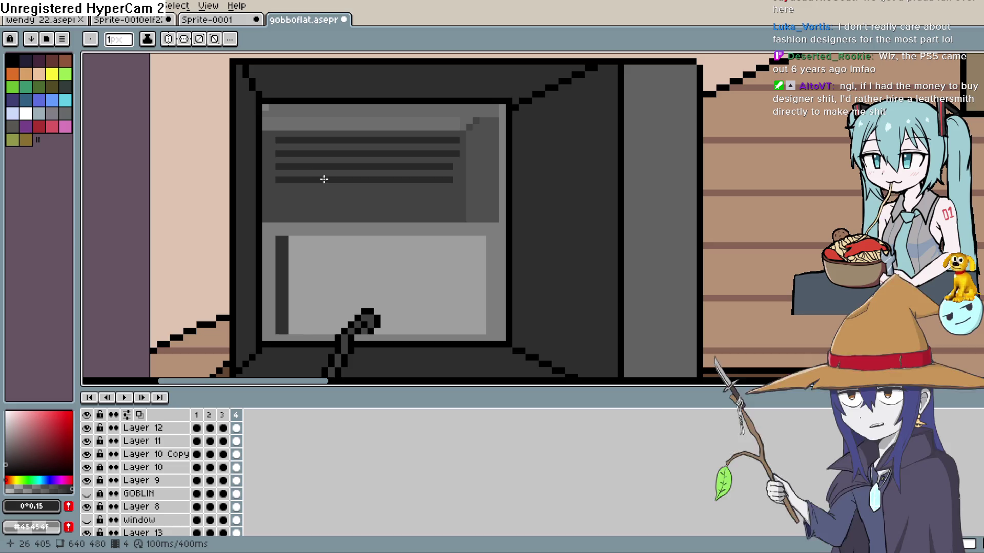
mouse_move(278, 191)
left_mouse_down()
mouse_move(453, 193)
mouse_move(459, 167)
mouse_move(460, 192)
left_mouse_up()
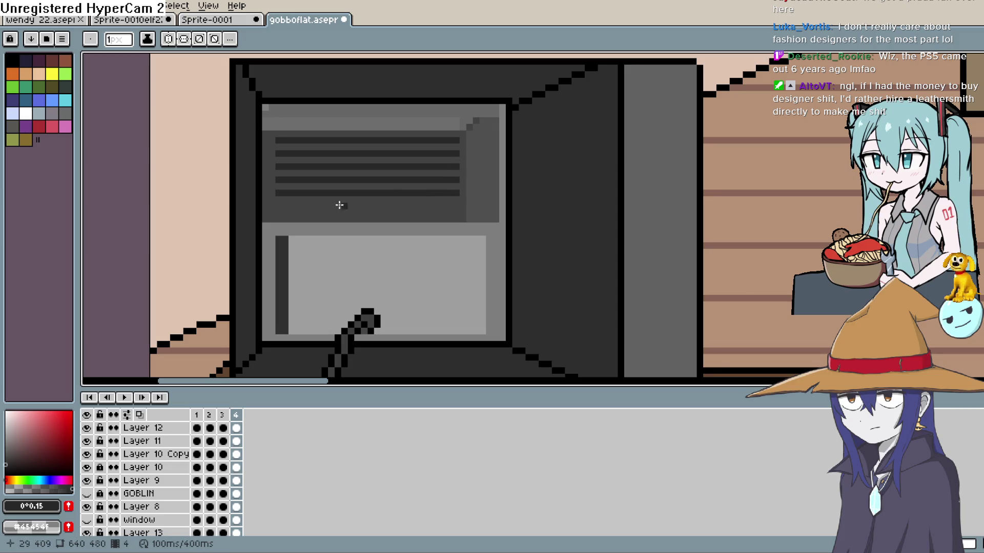
left_click_drag(275, 207, 460, 207)
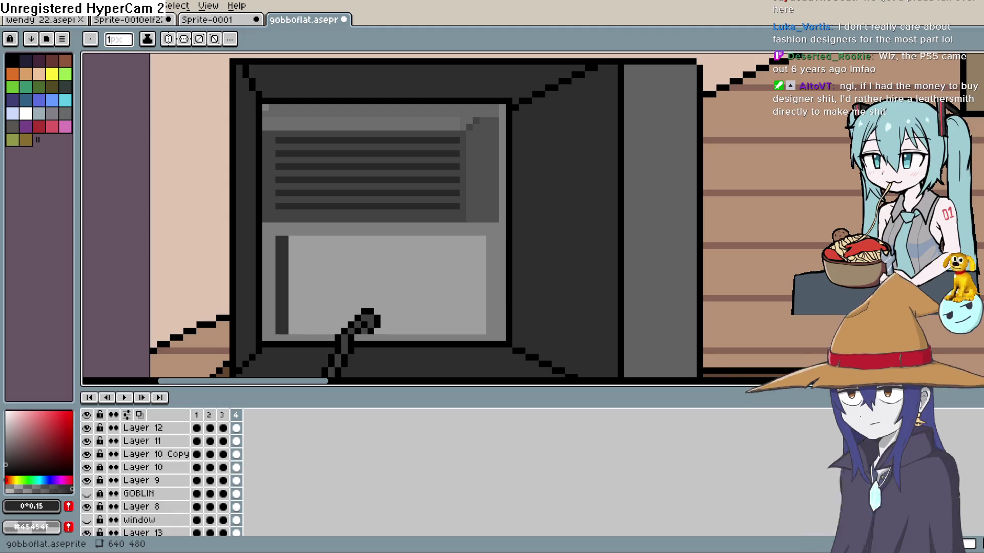
scroll(450, 200, "down", 3)
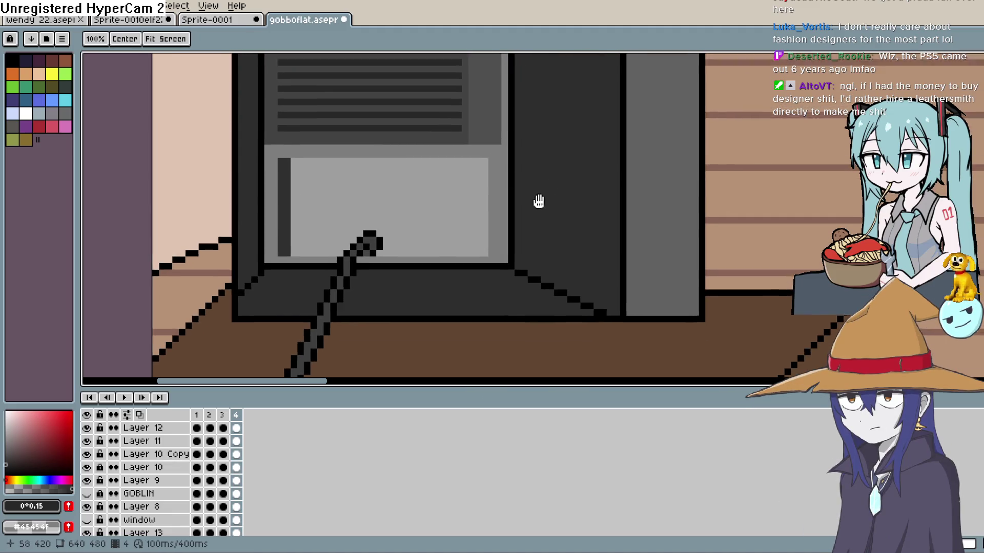
scroll(538, 201, "up", 2)
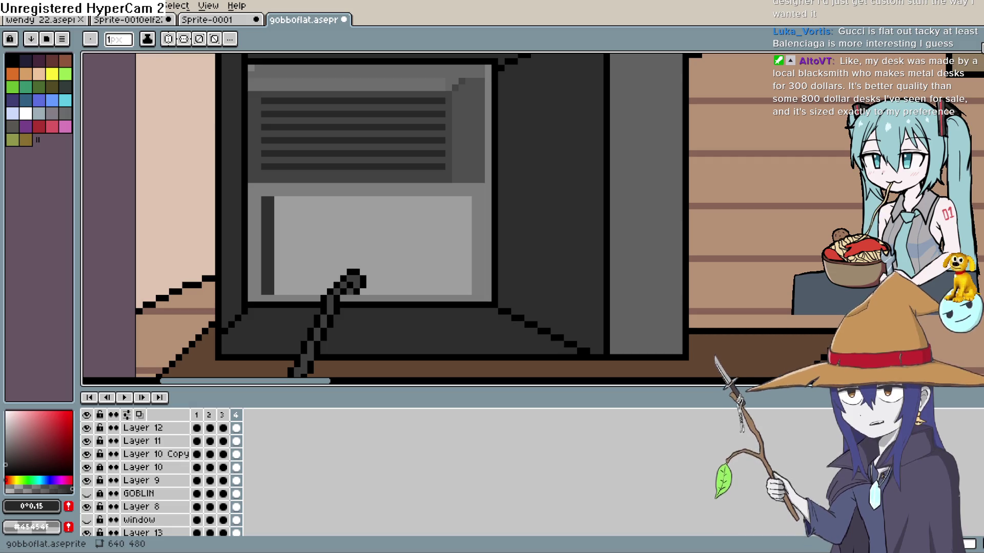
Sample a grey and draw two dark grey rows along the lower panel's top edge
key("space")
left_click_drag(401, 256, 448, 218)
scroll(448, 222, "down", 1)
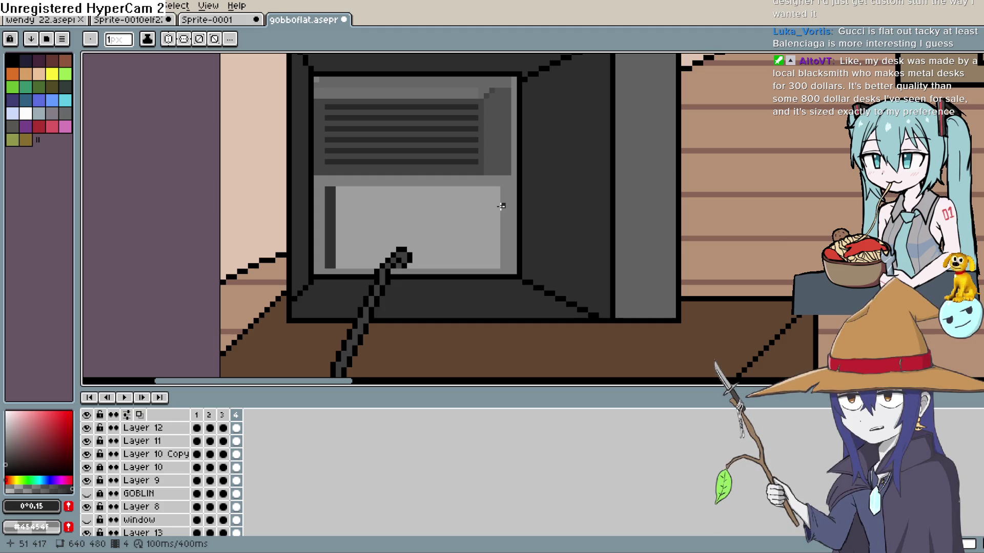
key("i")
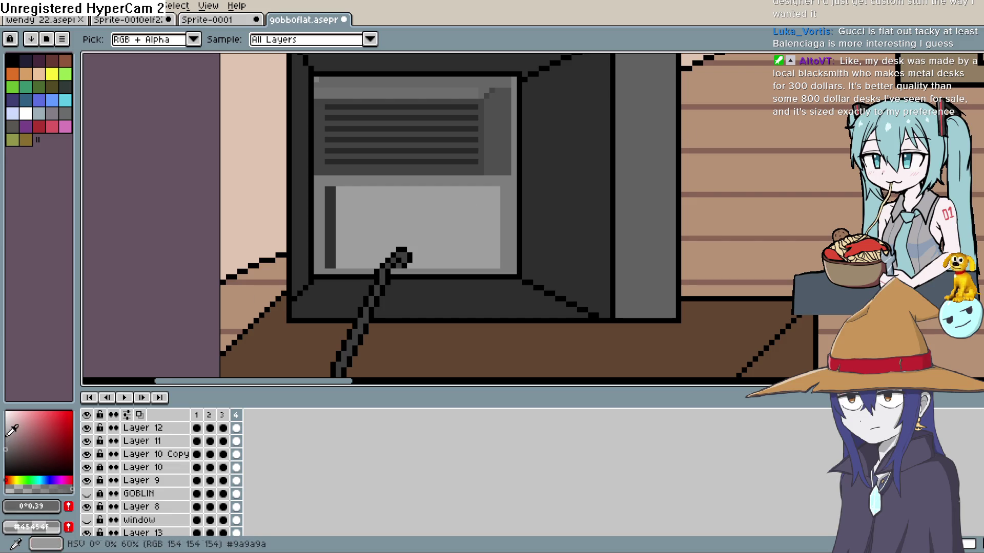
key("b")
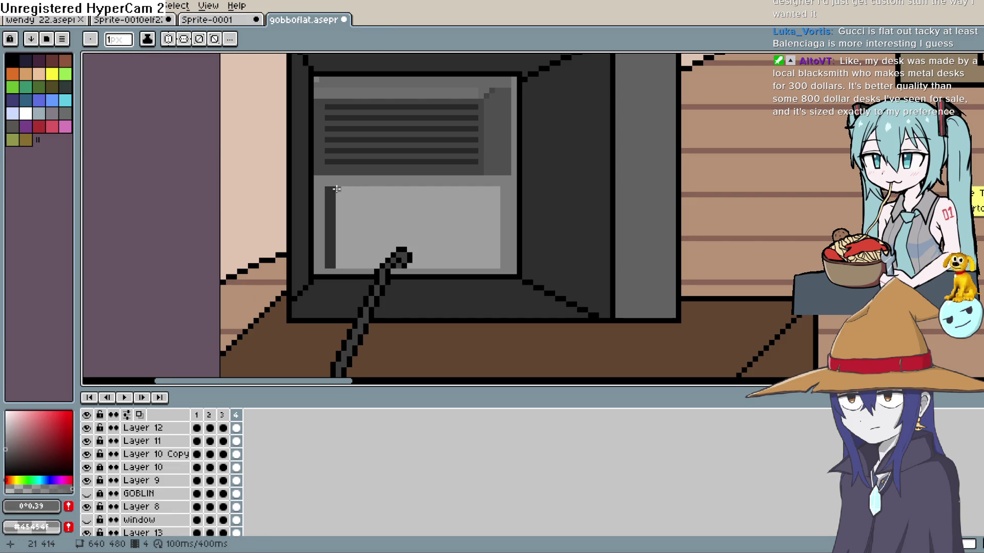
left_click_drag(337, 189, 500, 189)
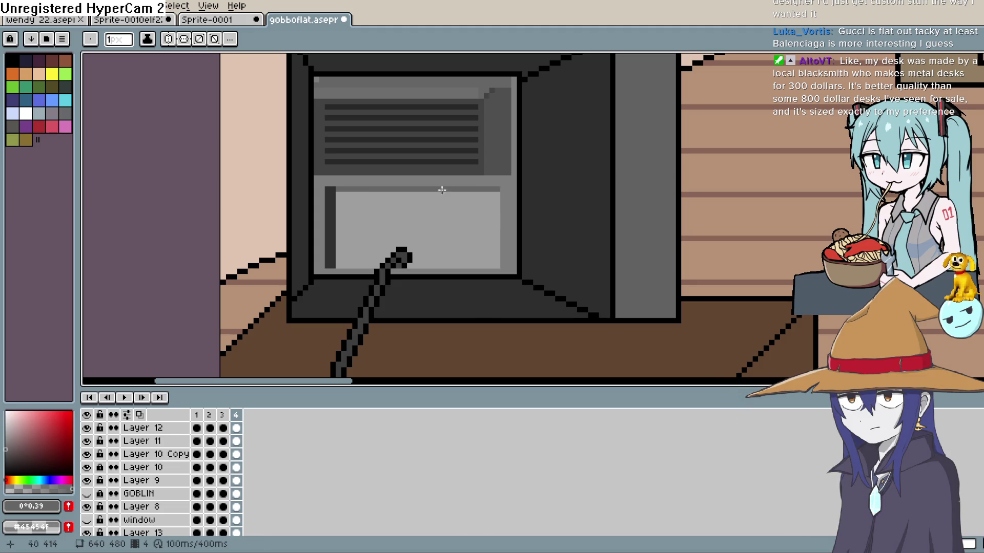
left_click_drag(335, 195, 495, 196)
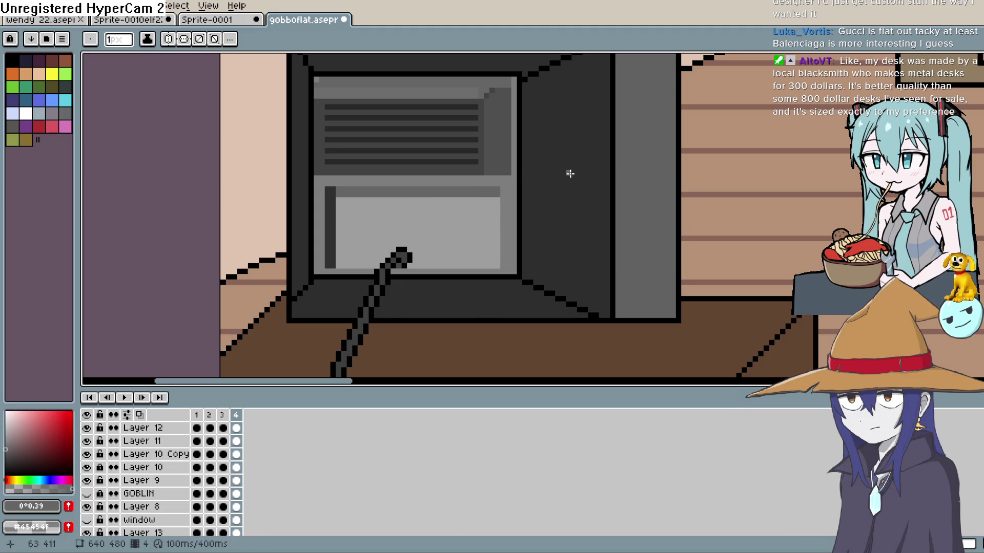
scroll(569, 171, "down", 2)
scroll(526, 173, "up", 2)
scroll(526, 173, "up", 1)
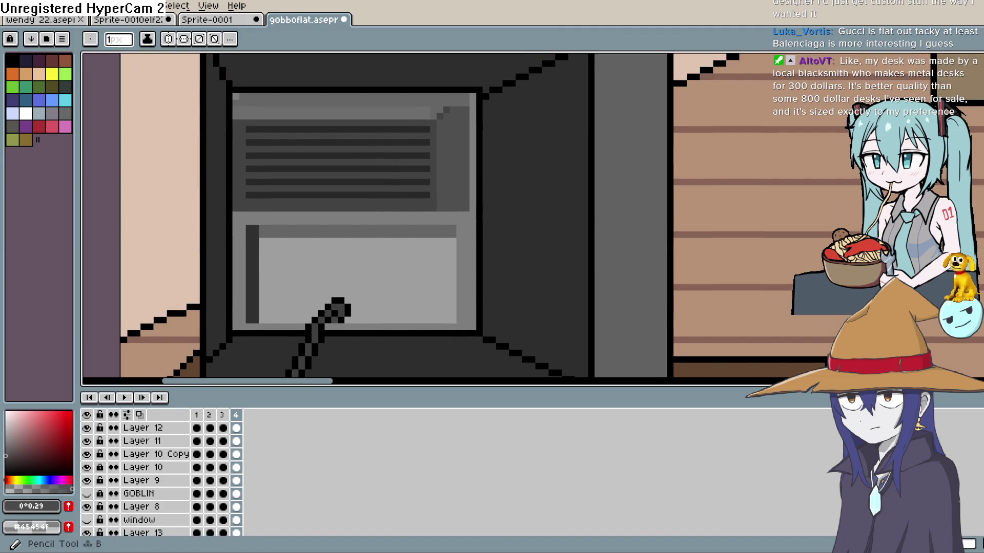
Remove the second bevel row and the grey strokes on the screen's top and right edges
left_click(962, 110)
left_click_drag(472, 97, 472, 168)
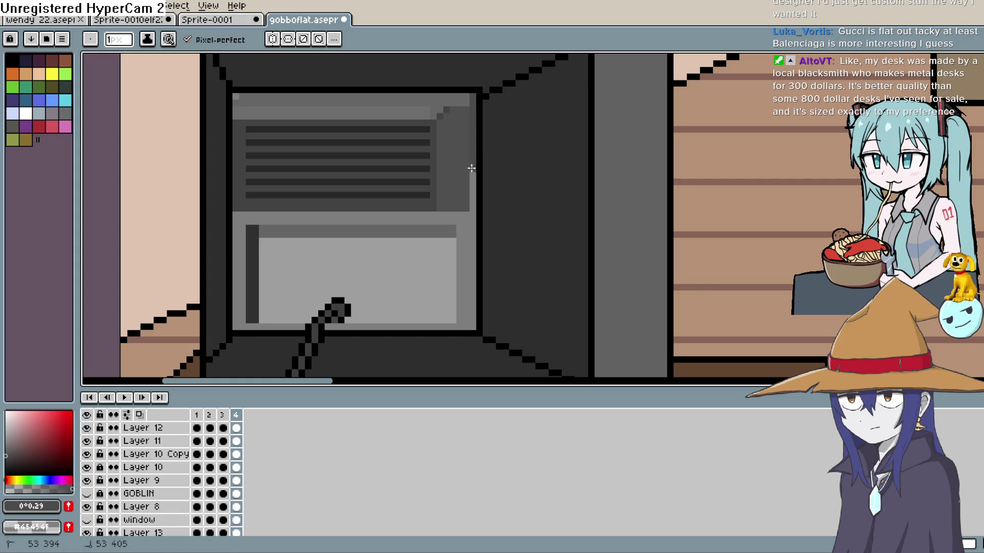
key("ctrl+z")
key("ctrl+z")
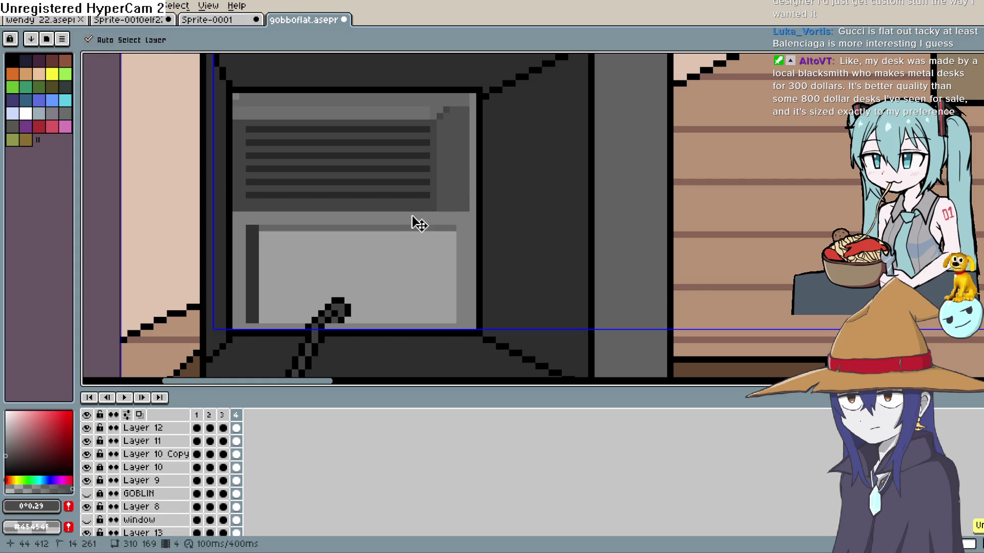
key("ctrl+y")
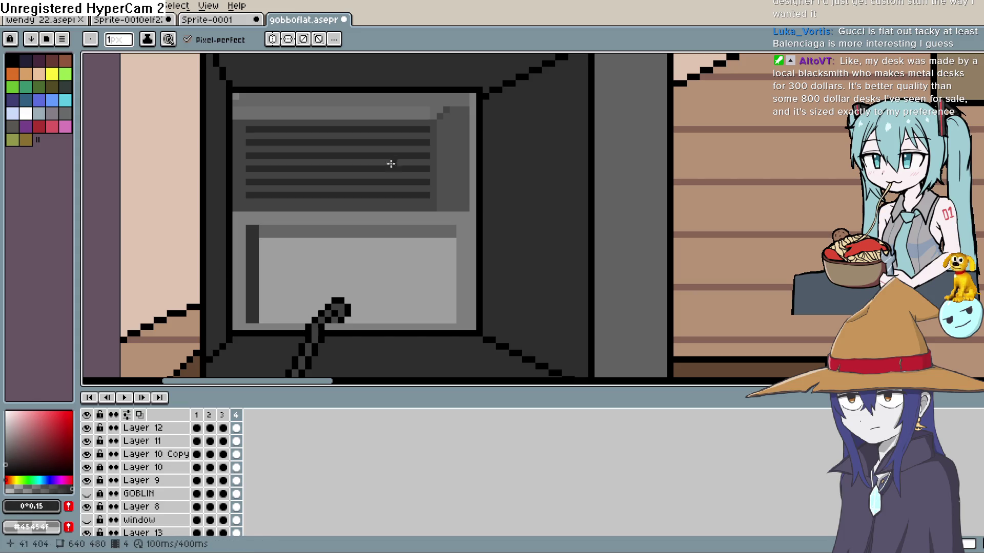
key("ctrl+z")
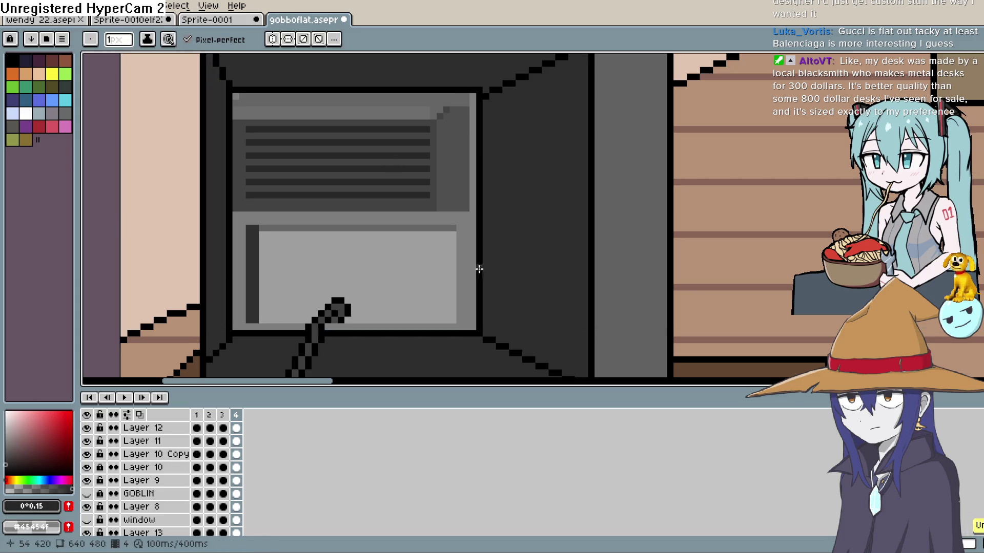
left_click_drag(477, 330, 477, 241)
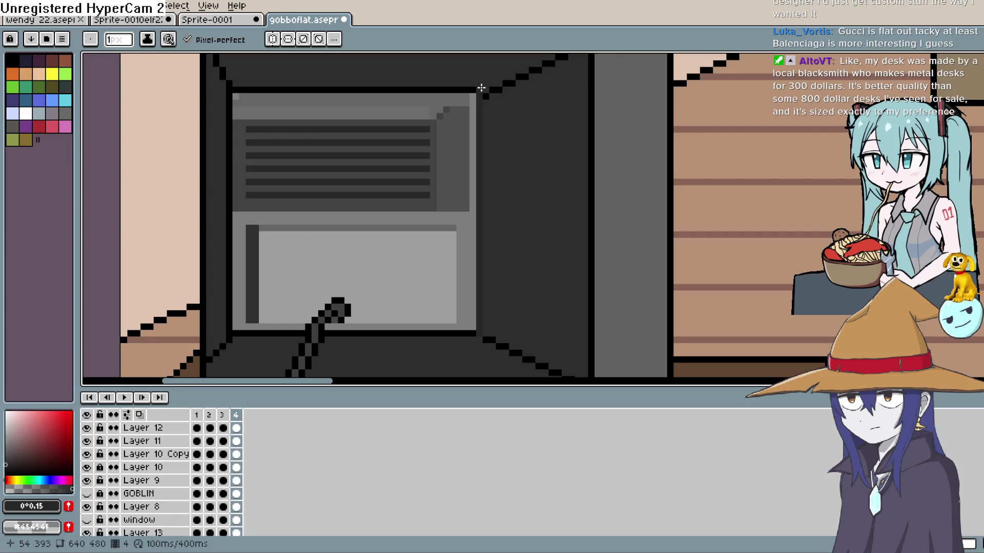
left_click_drag(481, 88, 235, 91)
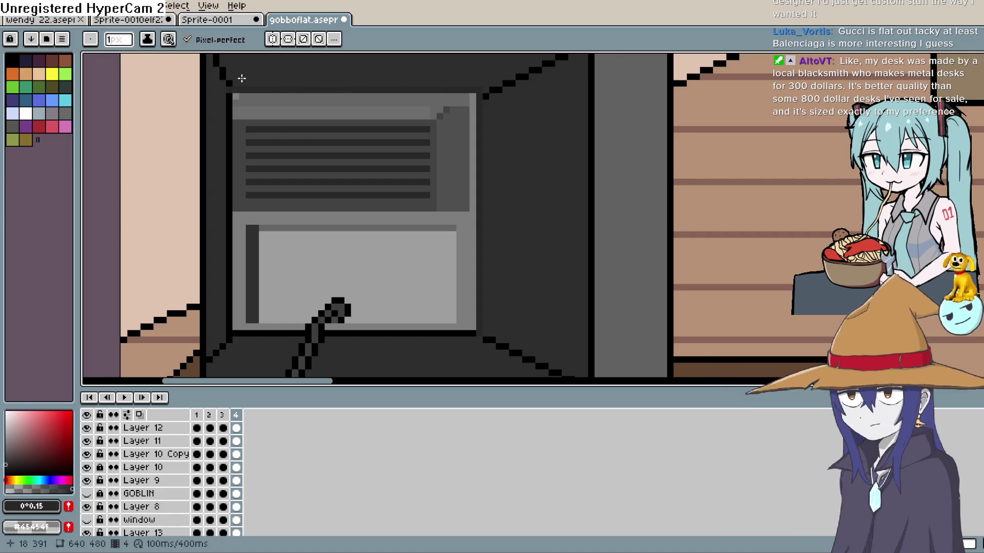
key("ctrl+z")
key("ctrl+z")
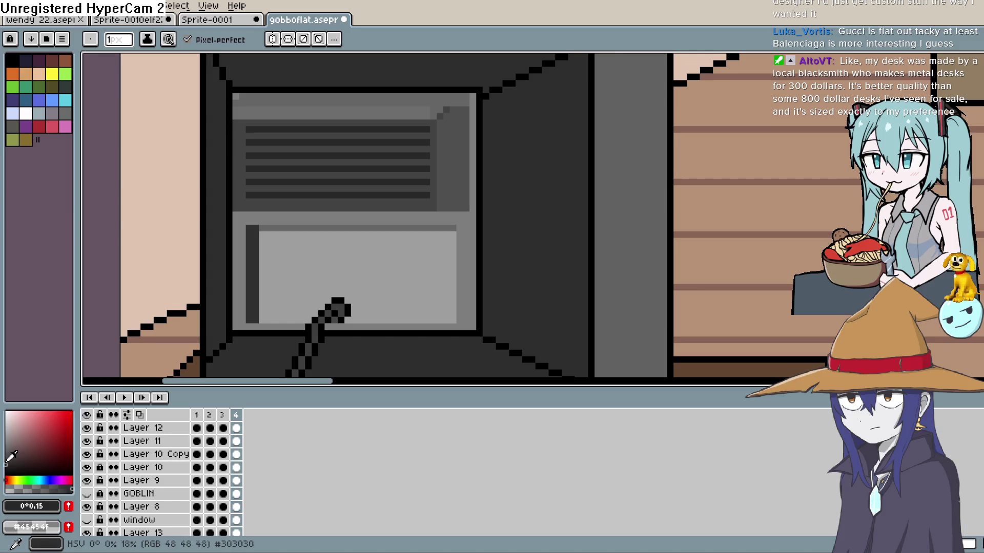
Set the colour to near-black value 0.10 and redraw the screen's right edge line
left_click(5, 468)
left_click_drag(479, 328, 479, 289)
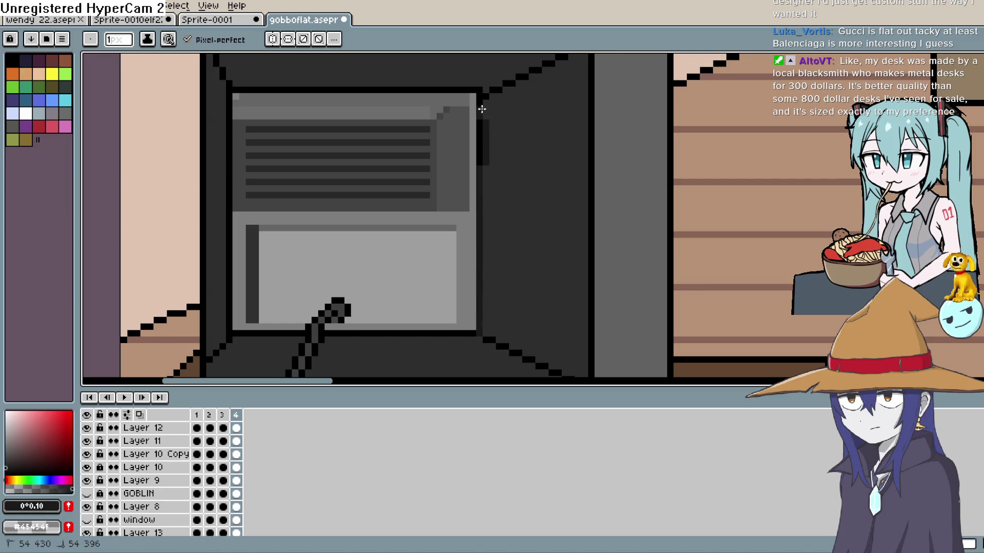
mouse_move(482, 109)
left_mouse_down()
mouse_move(494, 81)
mouse_move(507, 81)
left_mouse_up()
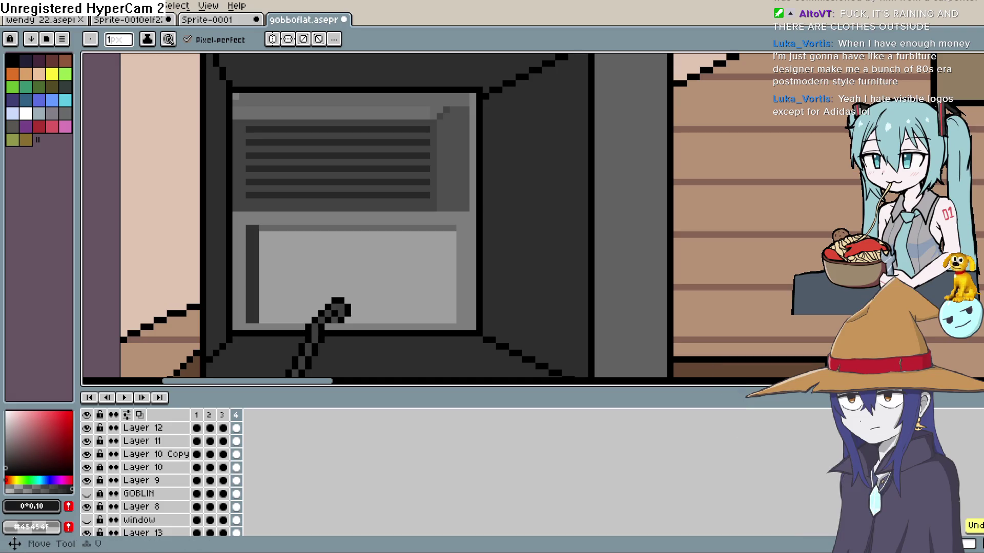
Draw straight lines down the frame edge and along the screen's top, then grey a diagonal pixel
key("l")
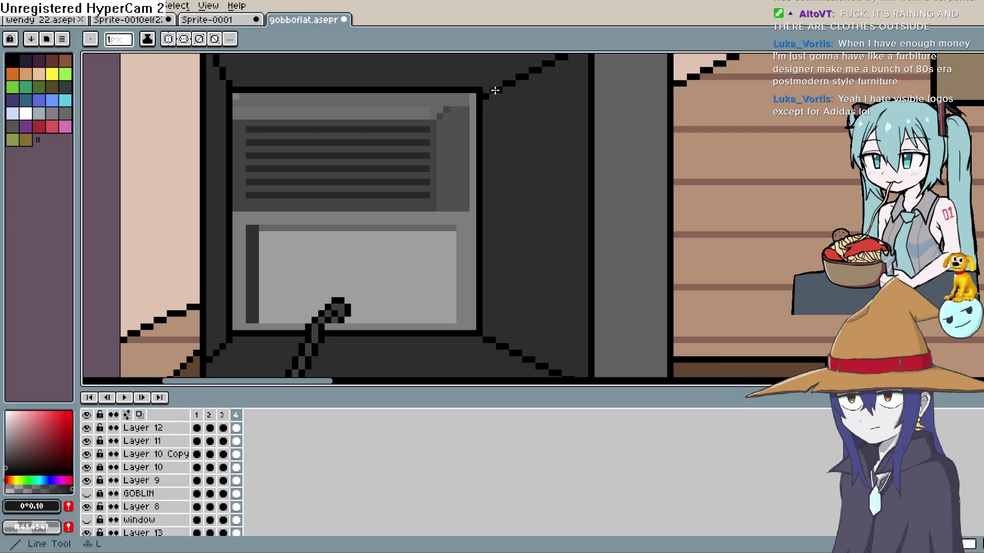
mouse_move(478, 95)
left_mouse_down()
mouse_move(478, 334)
mouse_move(354, 331)
left_mouse_up()
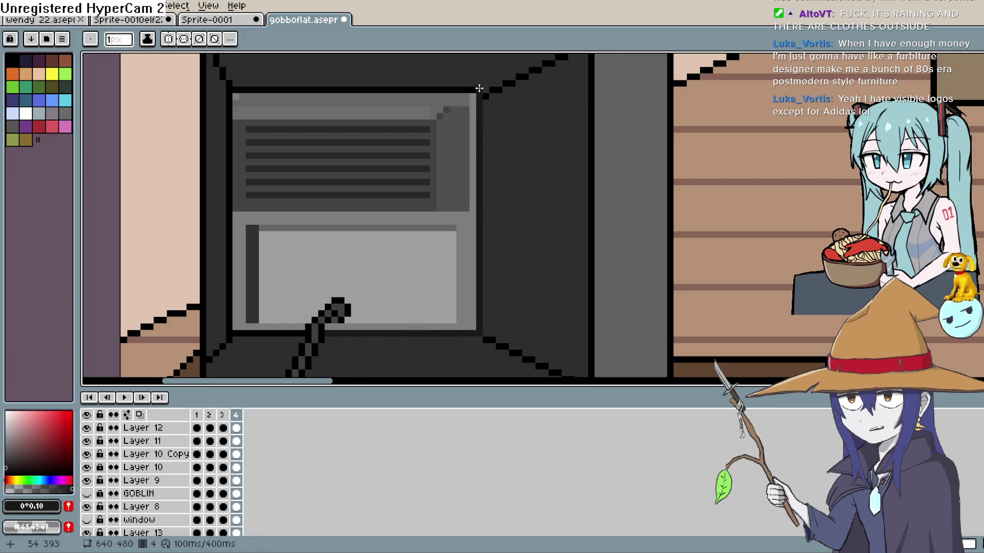
left_click_drag(478, 90, 239, 86)
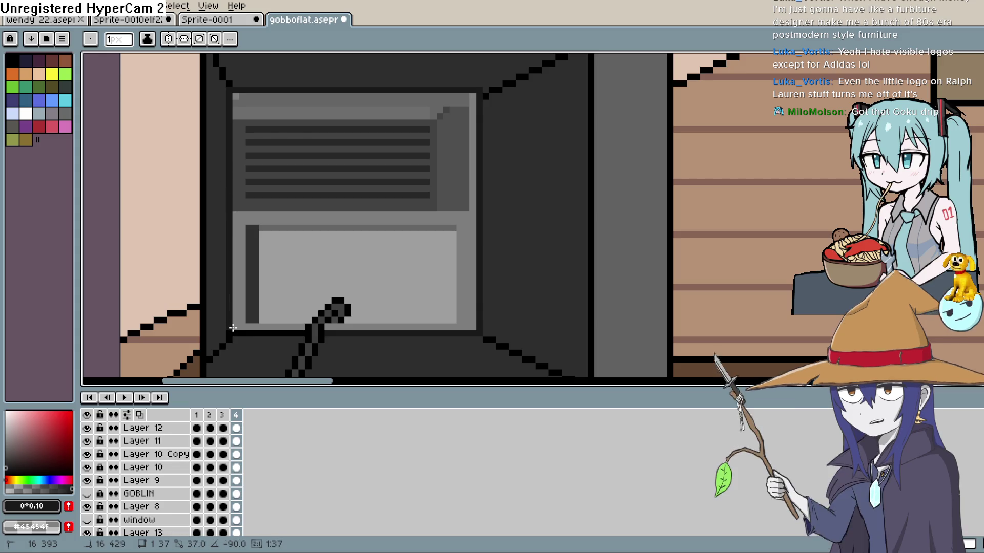
left_click(488, 340)
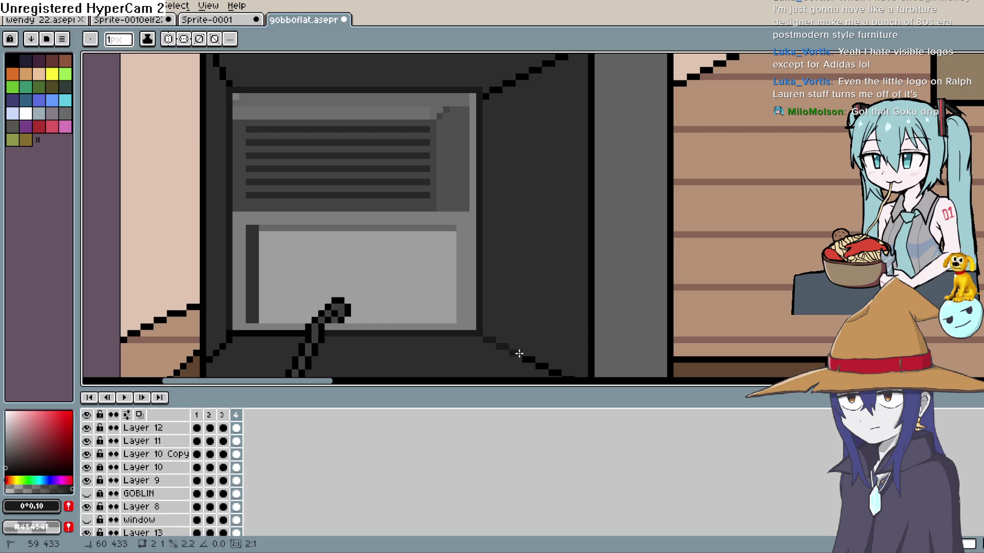
left_click_drag(559, 339, 534, 235)
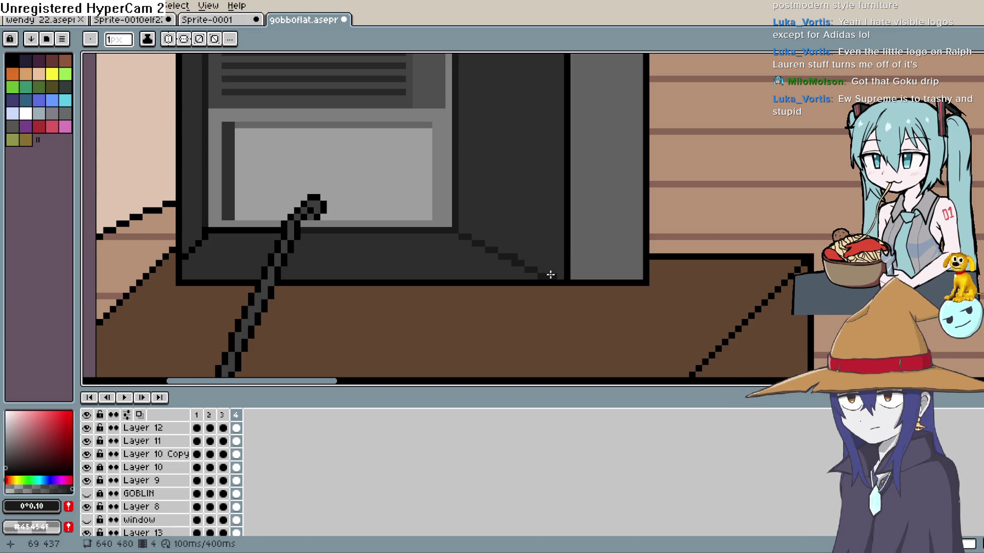
left_click_drag(580, 253, 576, 272)
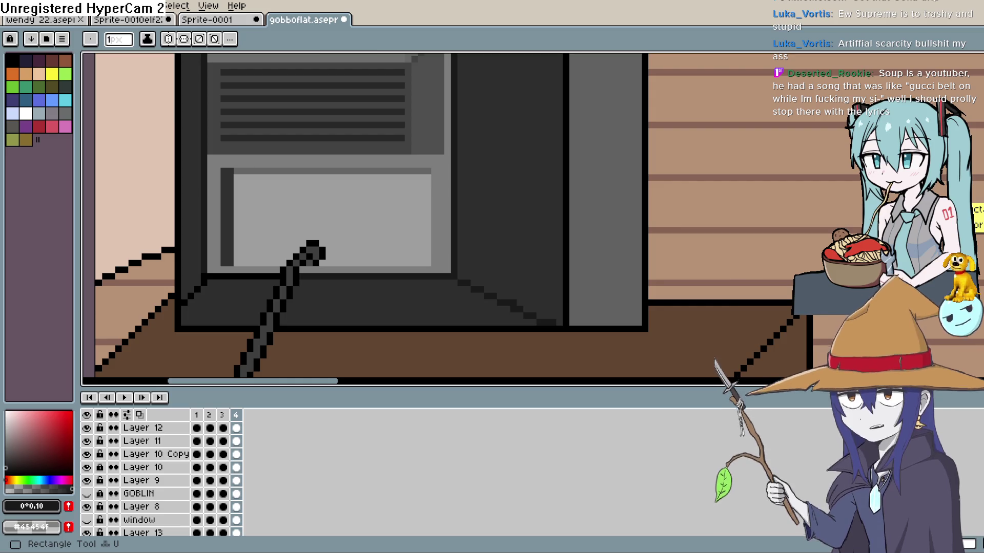
Try a dark grey line beside the screen and a light grey line along its top edge, undoing both
scroll(419, 170, "down", 4)
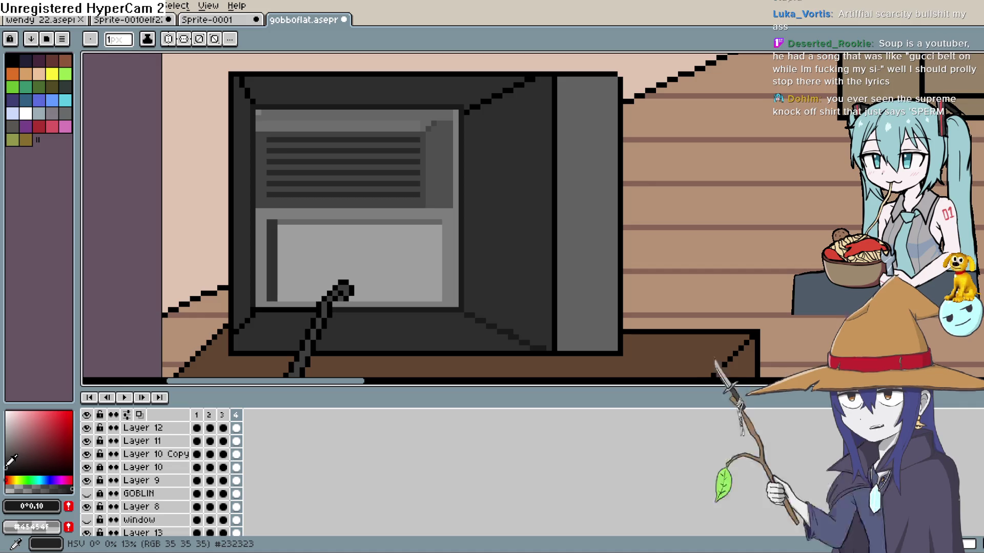
left_click(5, 461)
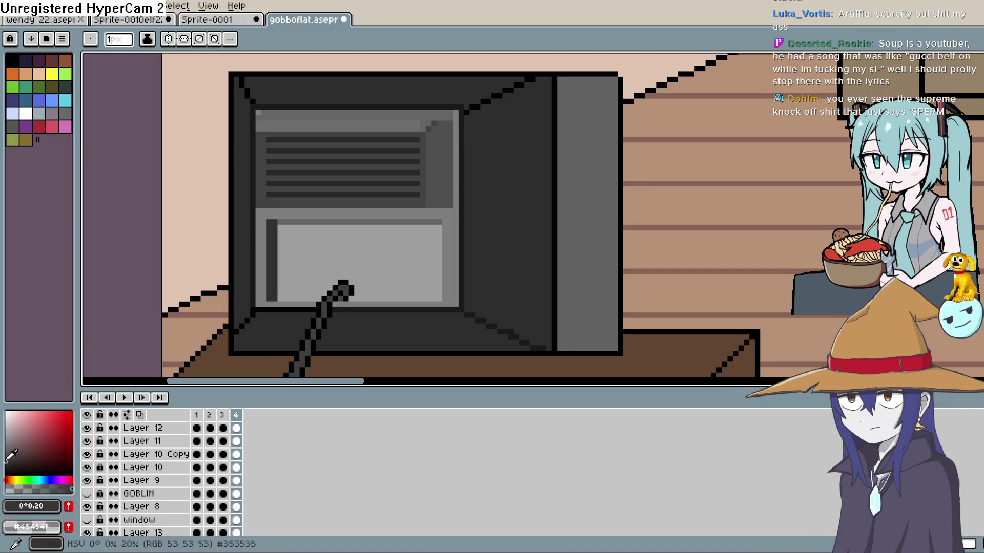
key("z")
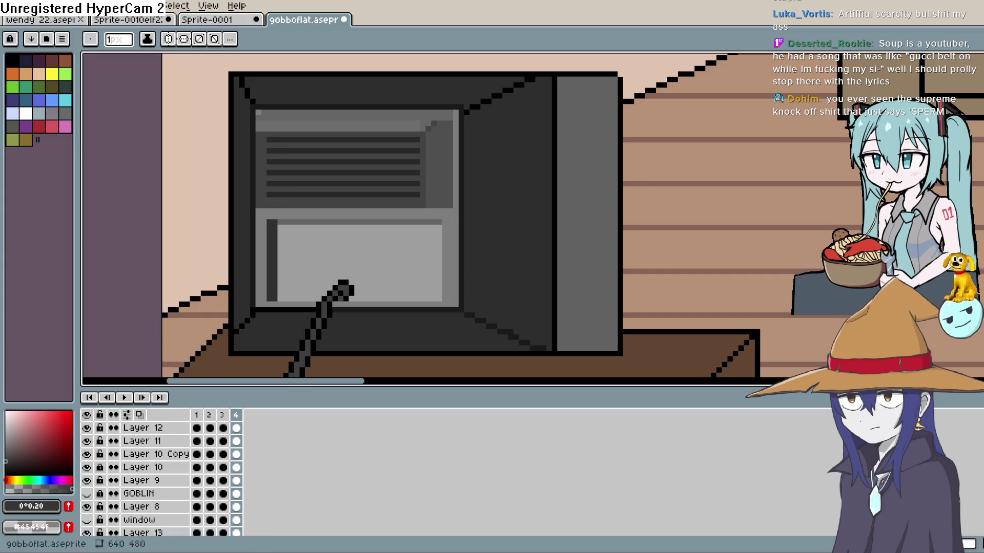
left_click_drag(456, 123, 456, 284)
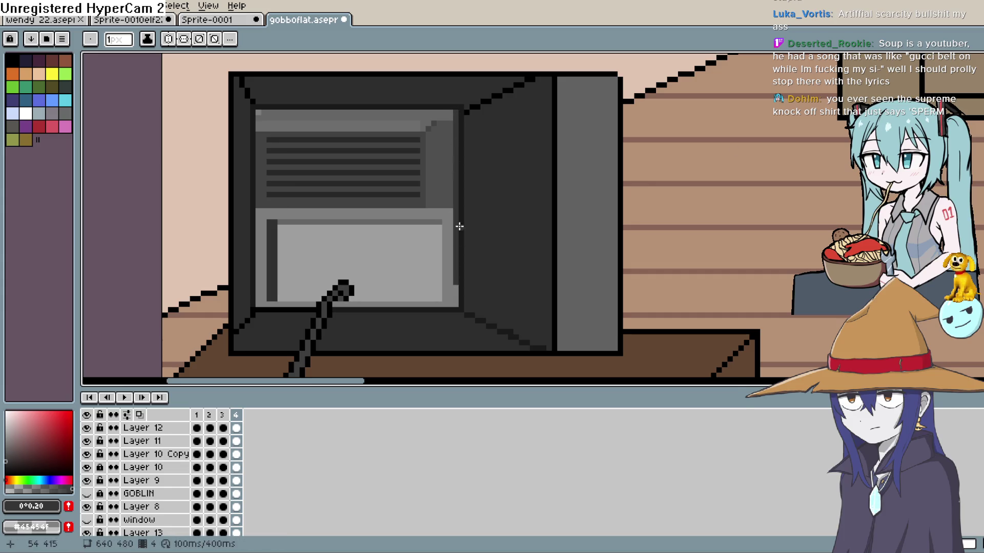
key("ctrl+z")
left_click_drag(640, 67, 637, 92)
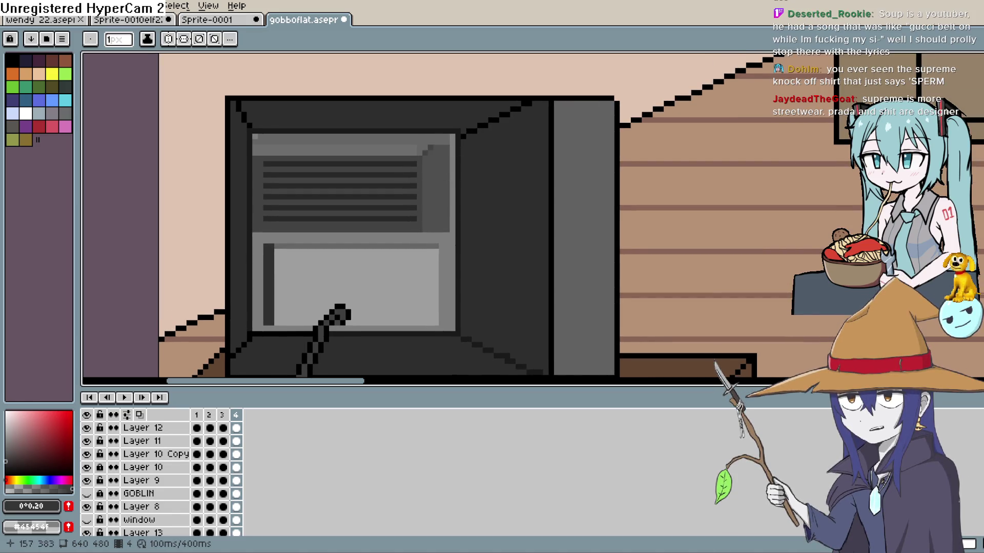
key("i")
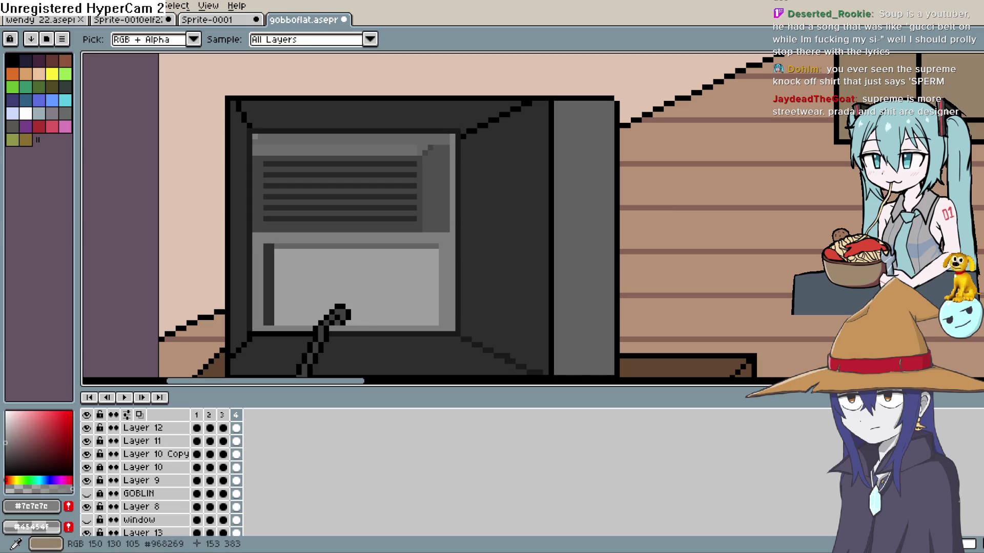
key("b")
left_click(452, 134, "alt")
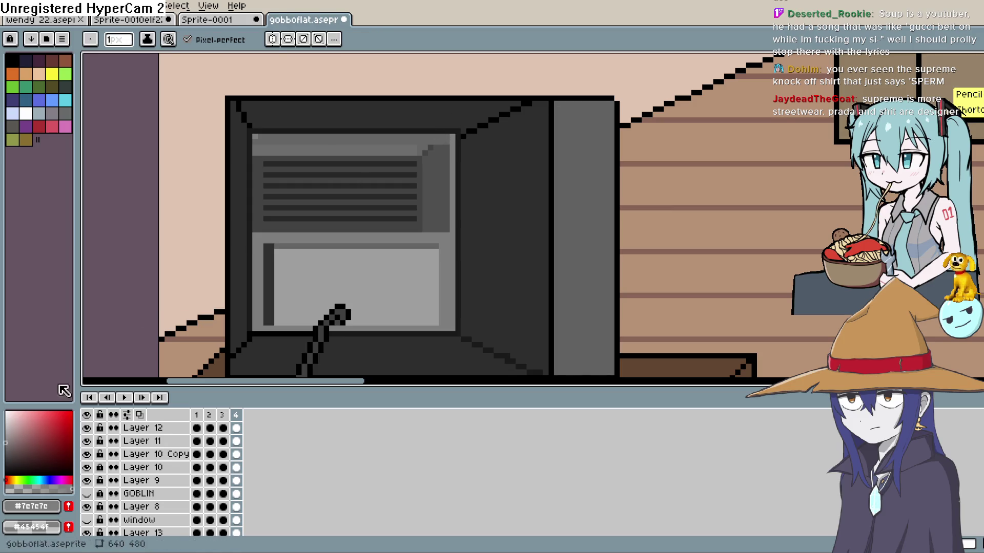
key("l")
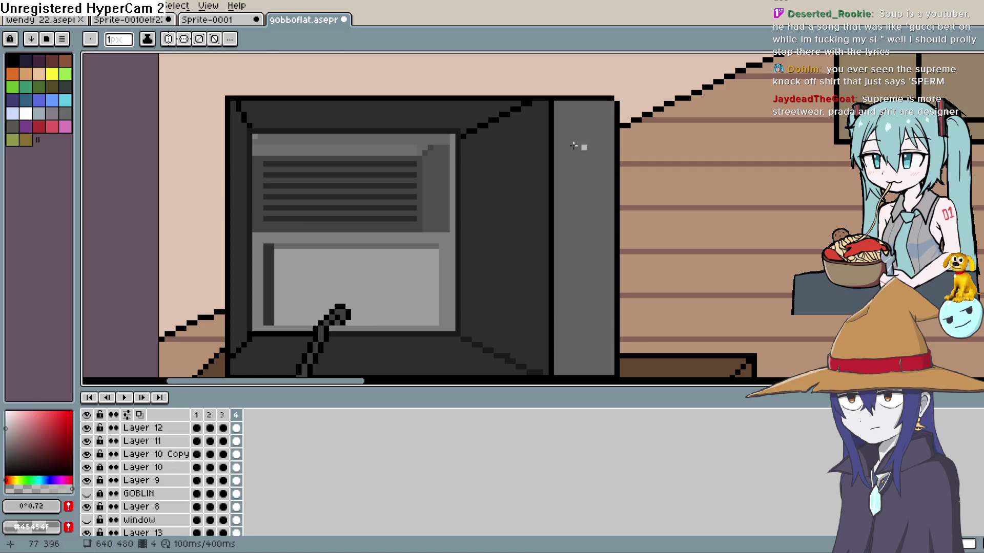
left_click_drag(446, 135, 254, 136)
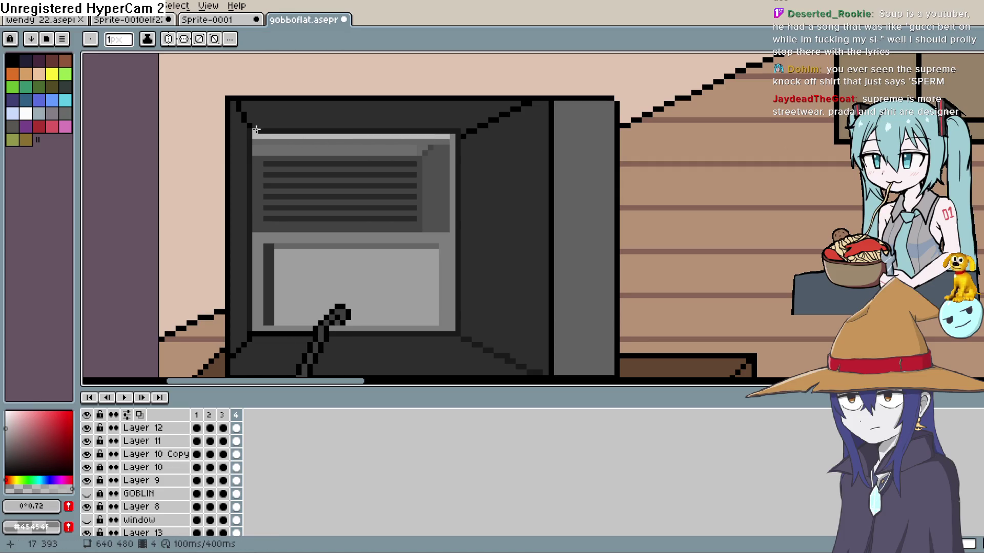
key("ctrl+z")
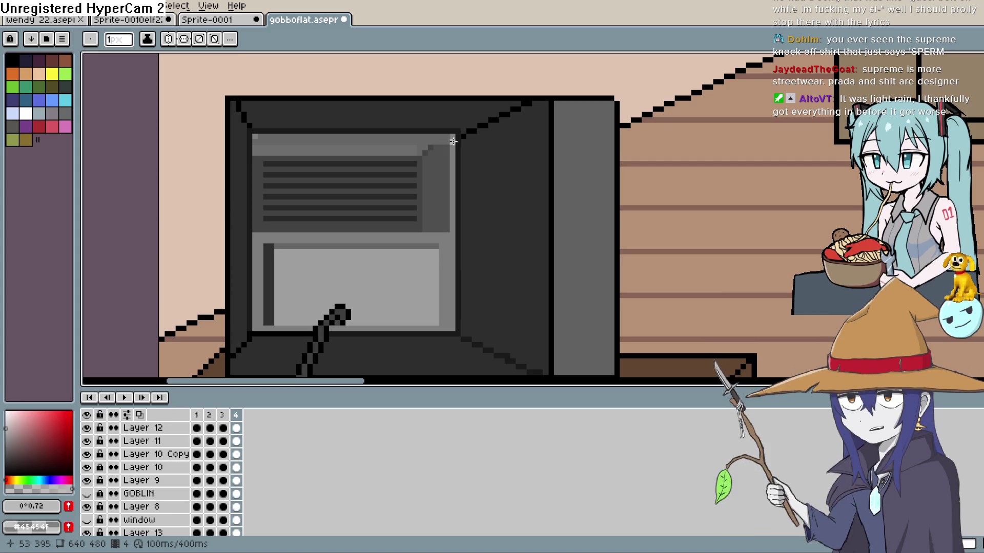
Eyedrop #424242 and pencil stepped pixels down the screen's upper-right bevel, undoing stray strokes
key("i")
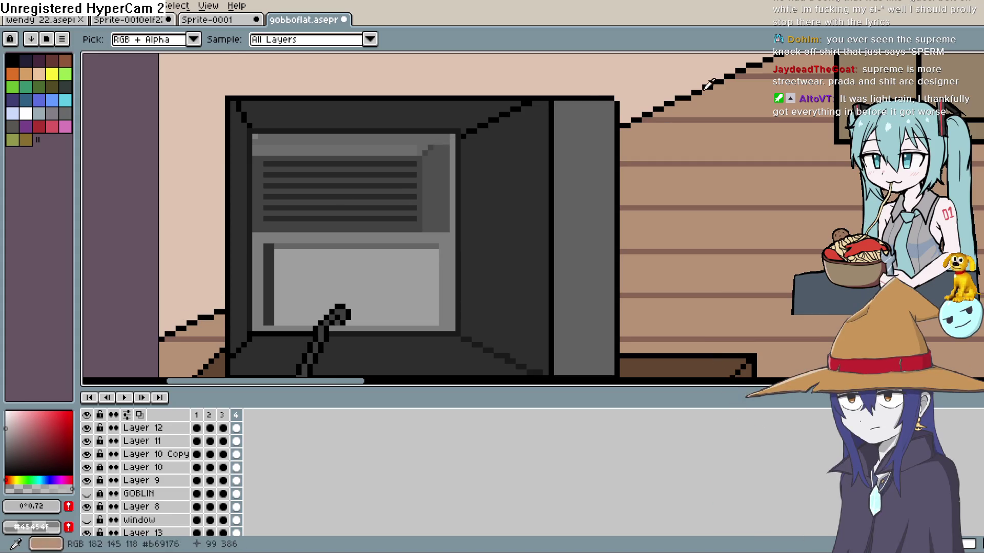
left_click(432, 143)
key("b")
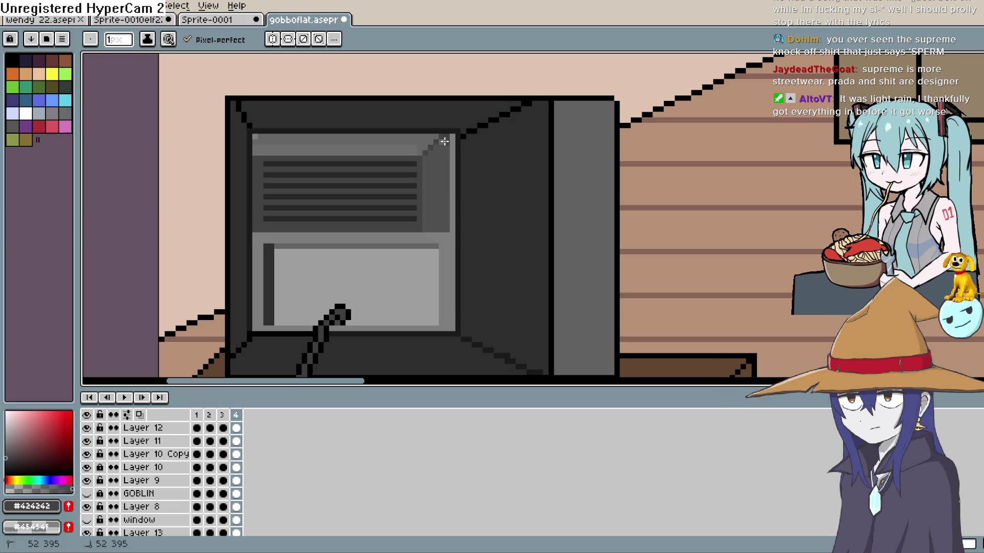
left_click_drag(439, 137, 431, 194)
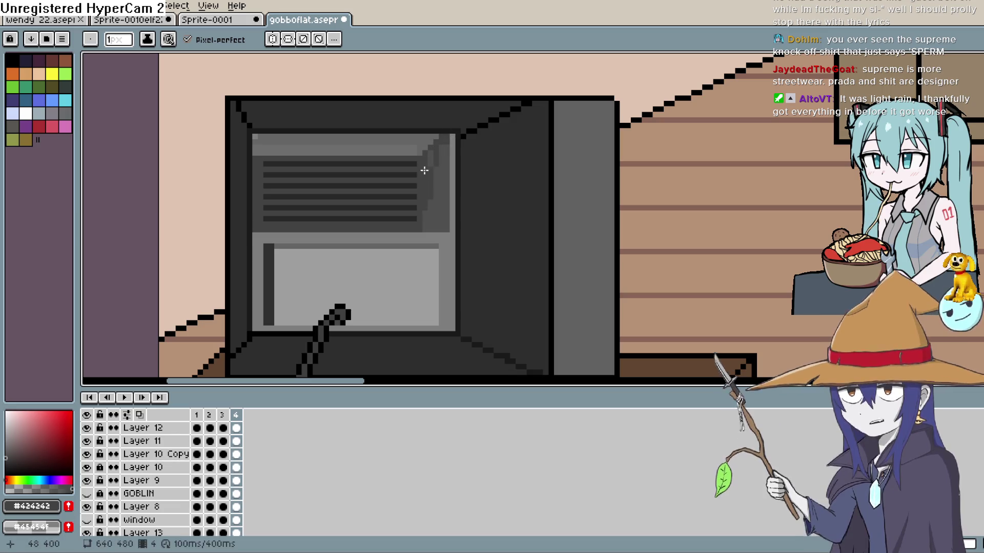
left_click_drag(446, 145, 439, 216)
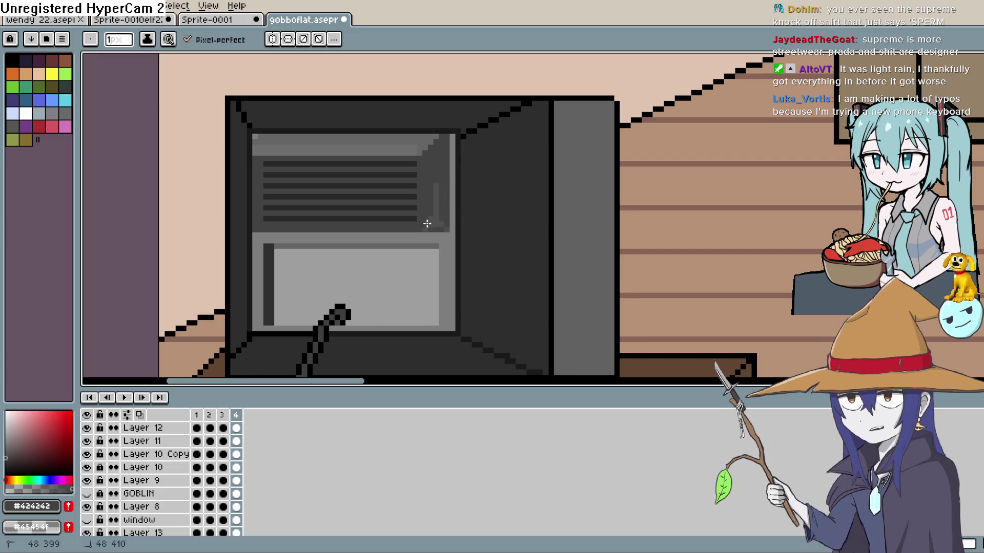
key("ctrl+z")
mouse_move(423, 229)
left_mouse_down()
mouse_move(446, 226)
mouse_move(446, 141)
left_mouse_up()
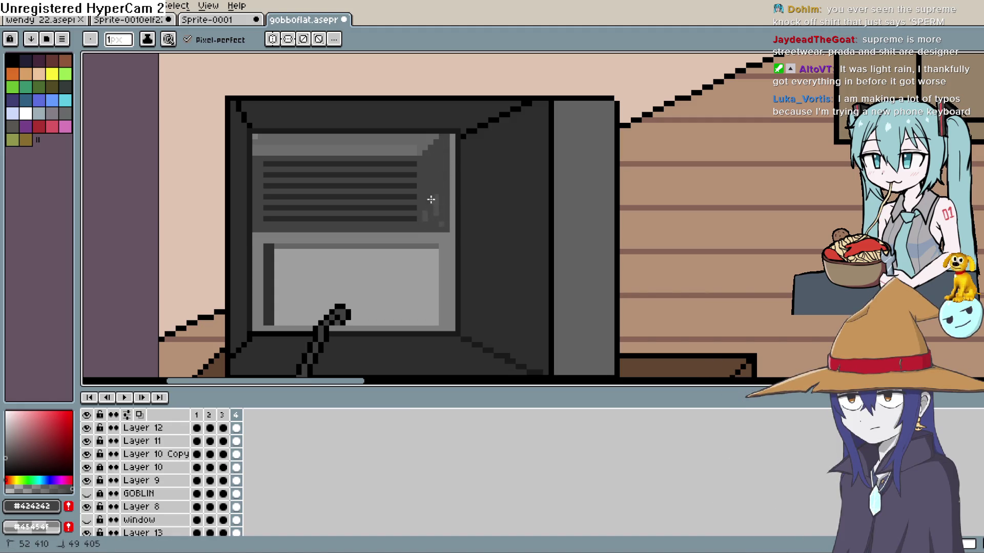
left_click_drag(440, 226, 447, 203)
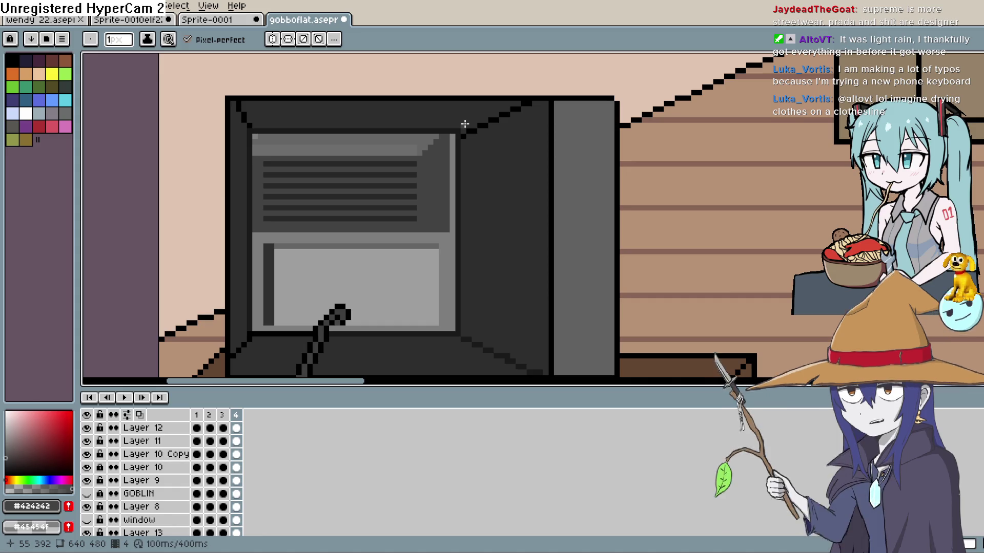
Eyedrop mid grey #656565 from the bevel and draw it across the screen's dark top rim row
mouse_move(457, 221)
left_mouse_down()
mouse_move(520, 199)
mouse_move(515, 236)
left_mouse_up()
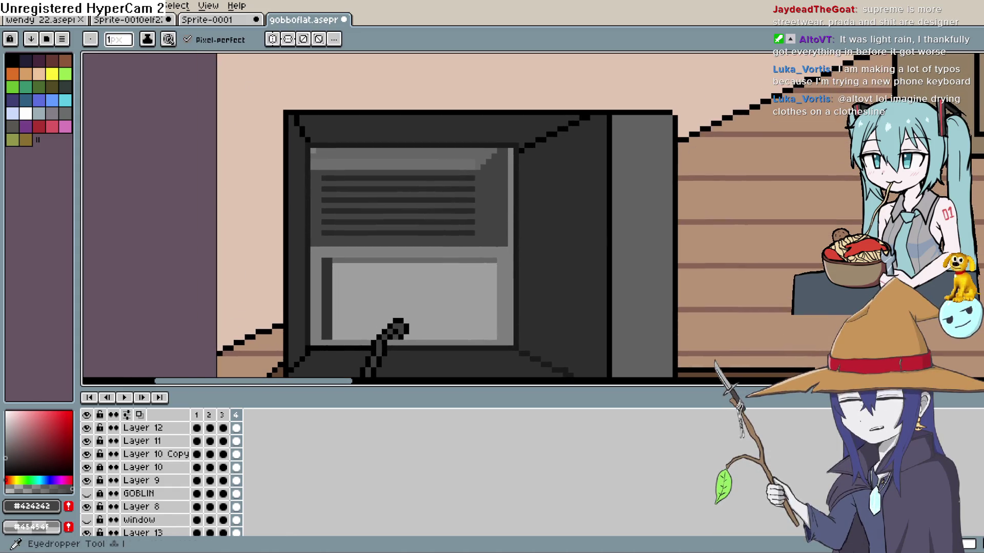
key("i")
left_click(490, 136)
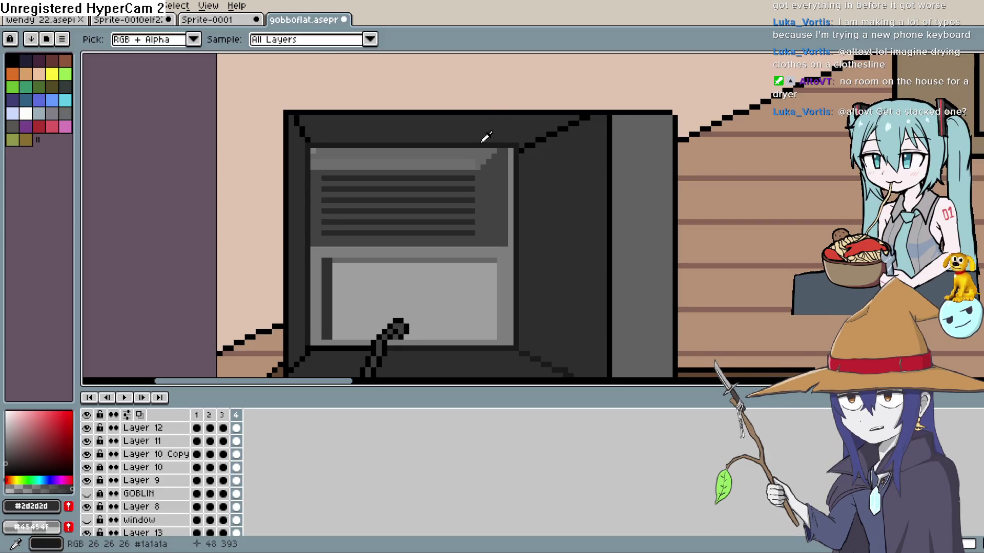
scroll(485, 139, "up", 2)
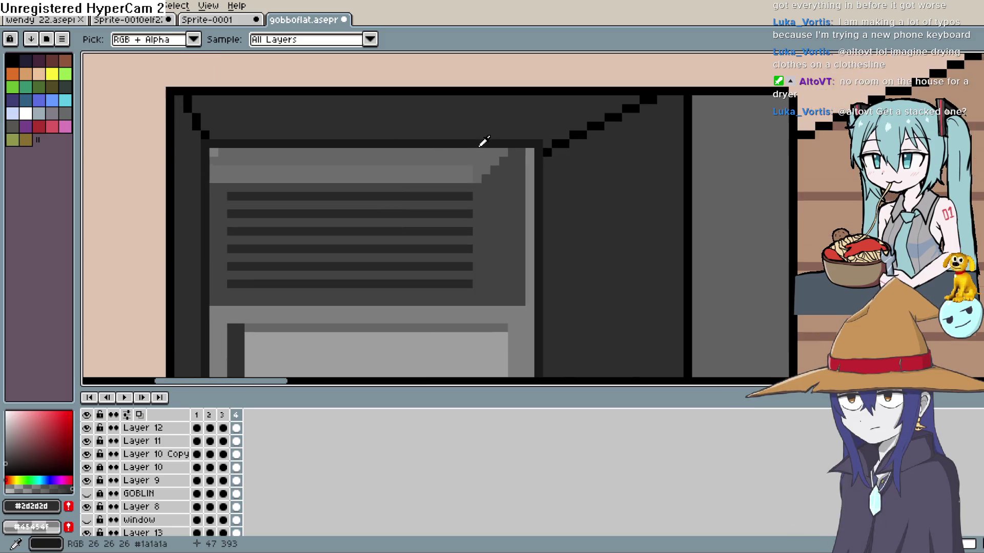
scroll(485, 140, "up", 1)
mouse_move(481, 143)
left_mouse_down()
mouse_move(543, 138)
mouse_move(666, 91)
mouse_move(612, 125)
left_mouse_up()
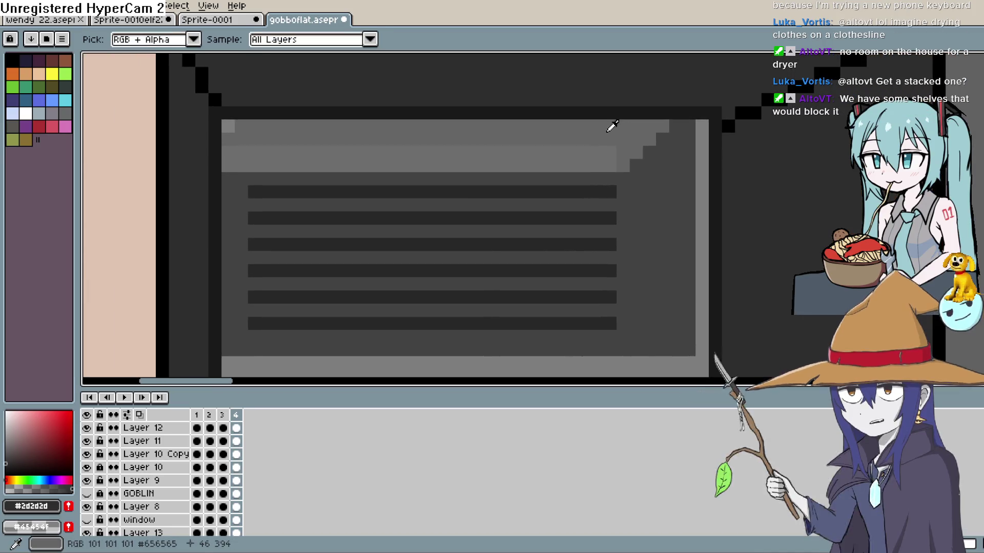
left_click(612, 126)
left_click(961, 110)
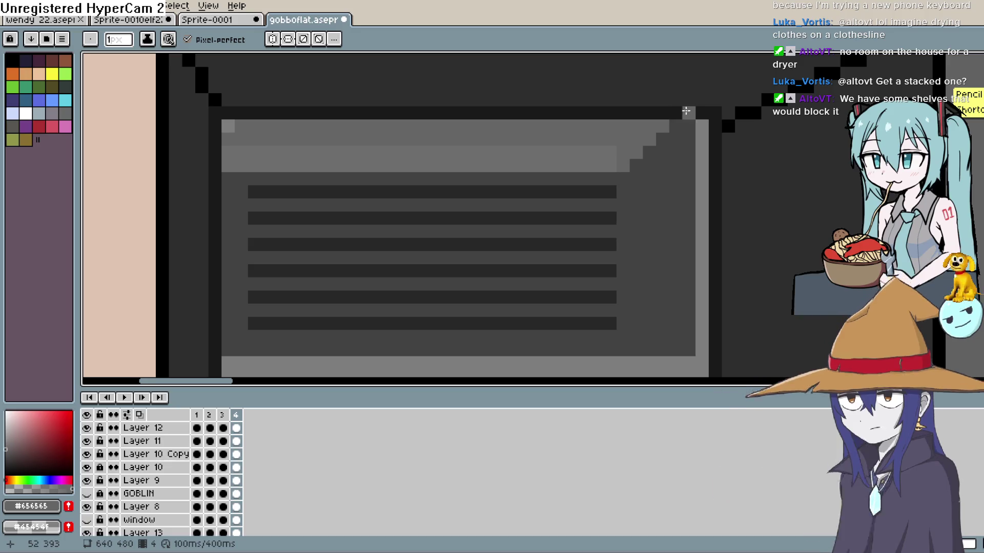
left_click_drag(686, 111, 214, 113)
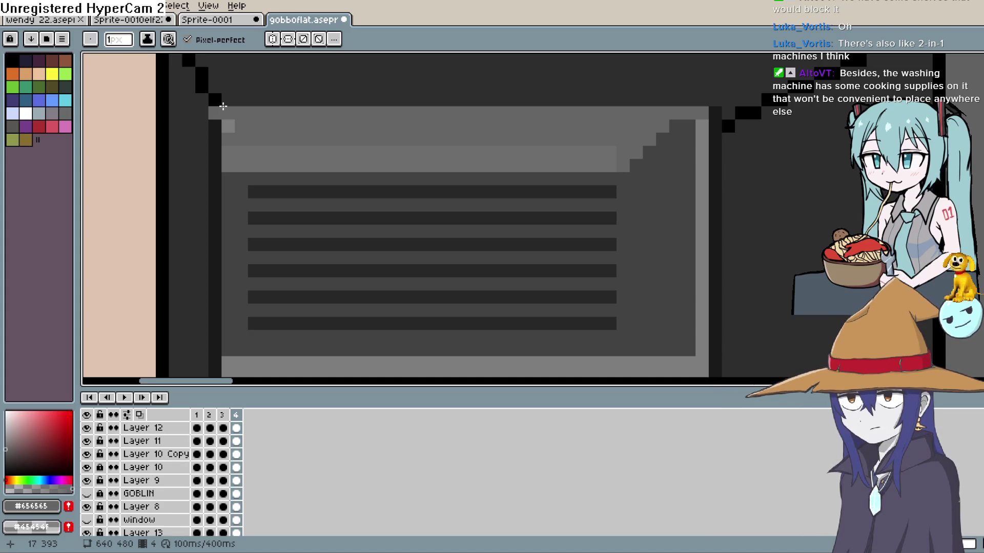
scroll(574, 160, "down", 2)
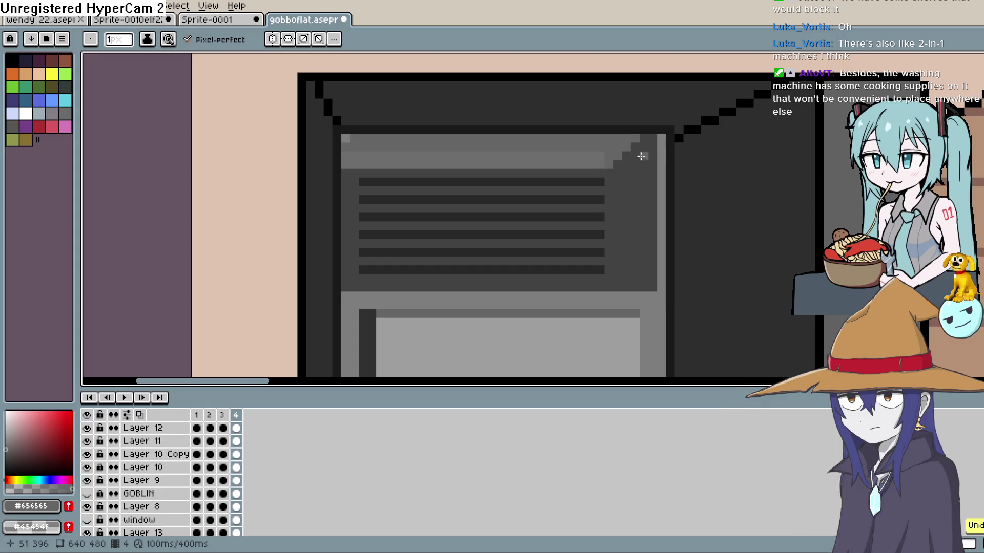
left_click_drag(697, 169, 665, 175)
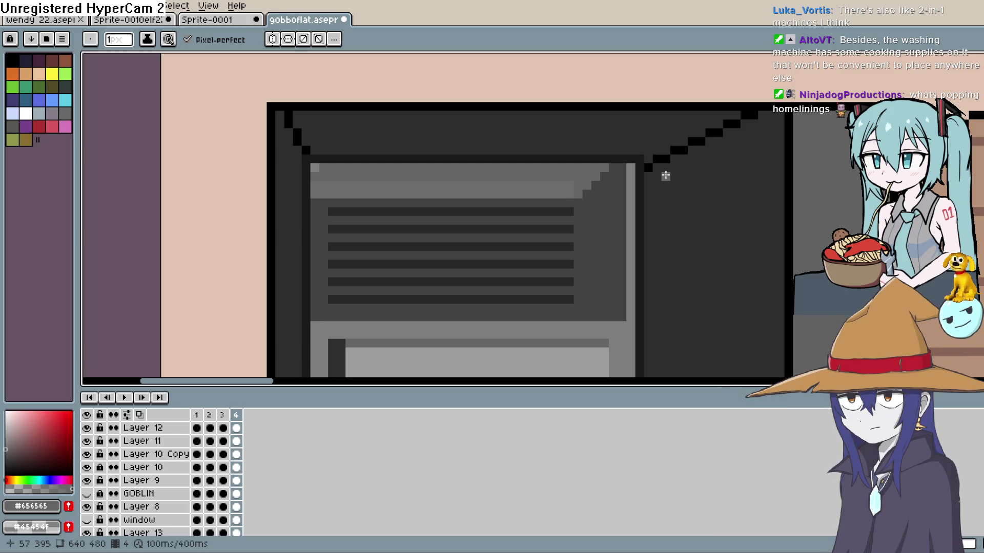
scroll(632, 223, "down", 4)
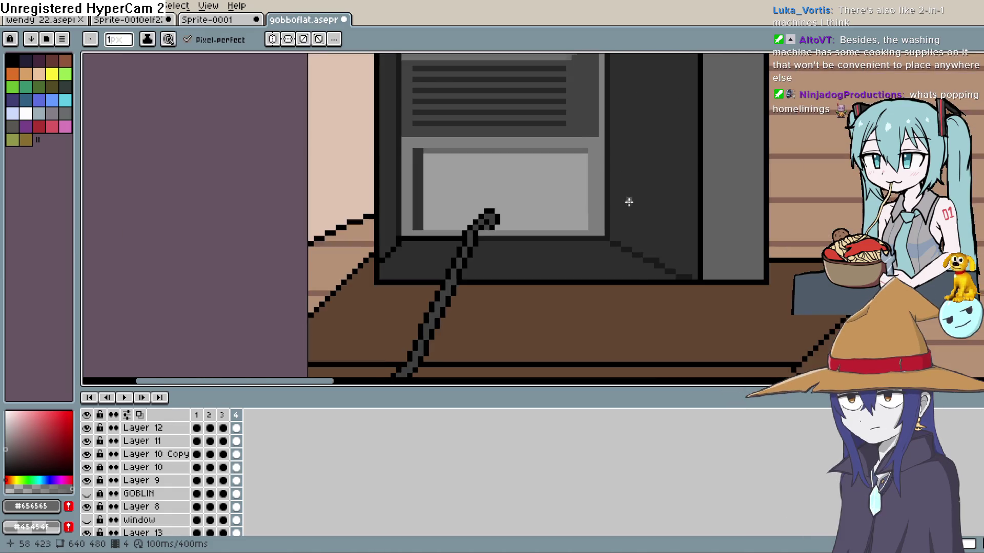
scroll(628, 204, "down", 3)
scroll(631, 209, "up", 4)
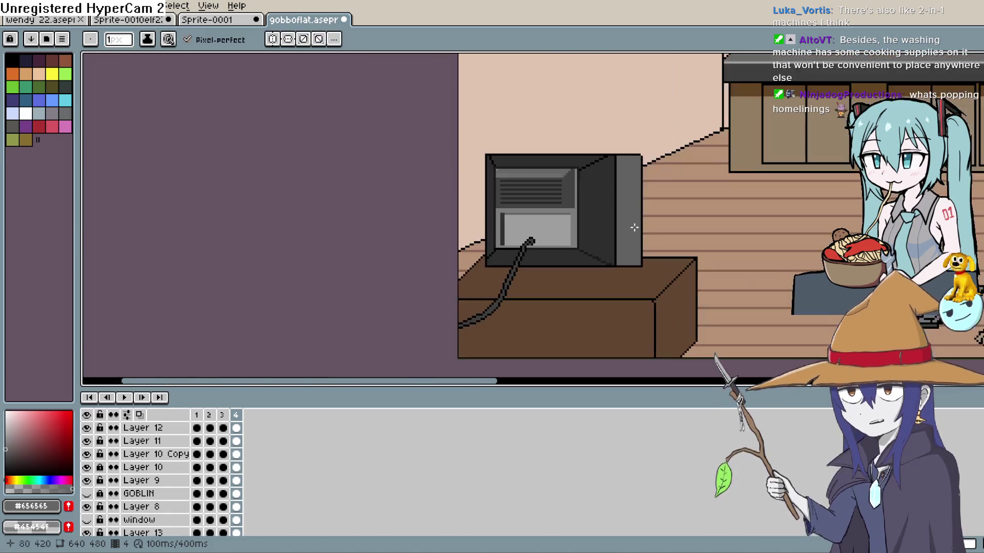
mouse_move(599, 212)
left_mouse_down()
mouse_move(578, 275)
mouse_move(578, 261)
left_mouse_up()
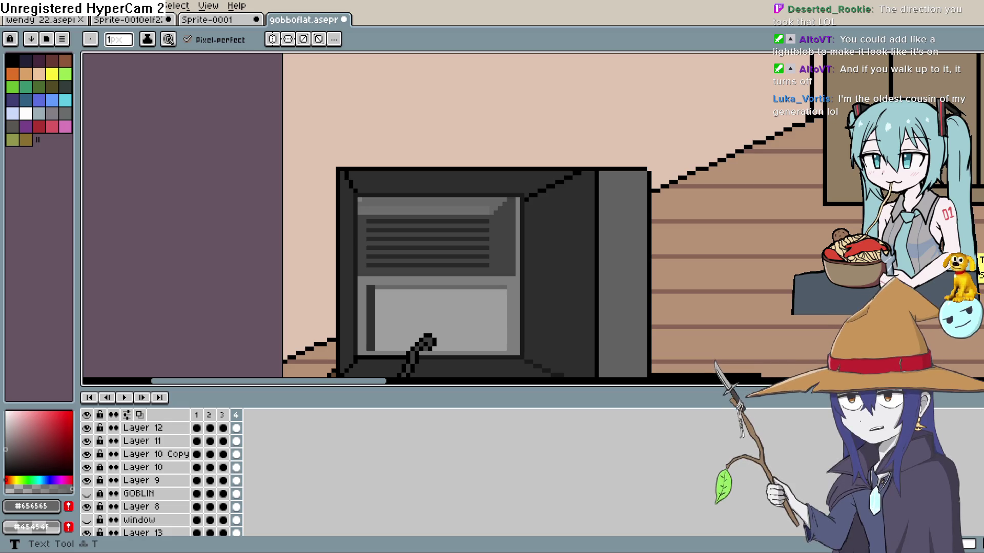
Zoom and pan across the room, from the upper wall to the TV, laptop and sleeping bag
scroll(600, 233, "down", 5)
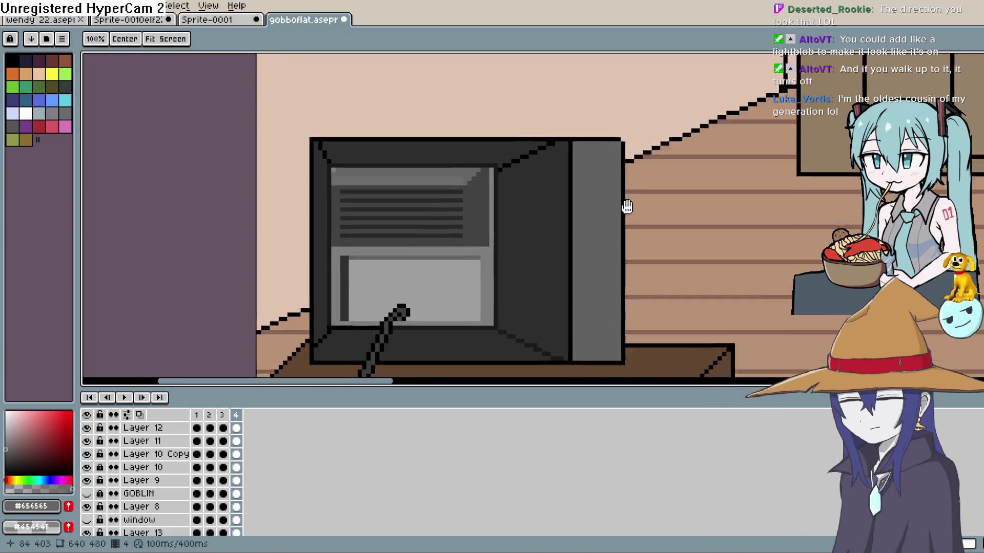
scroll(600, 233, "down", 4)
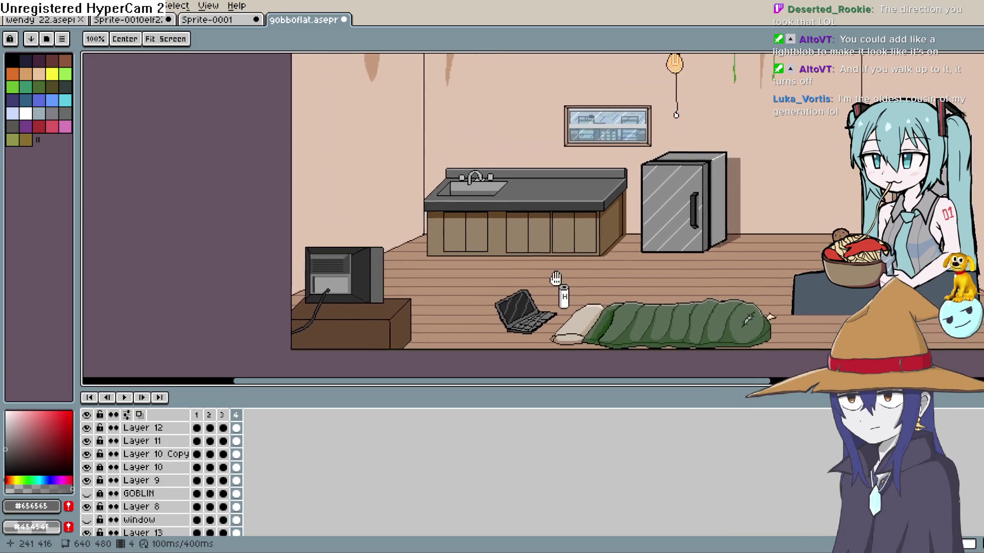
scroll(769, 221, "up", 3)
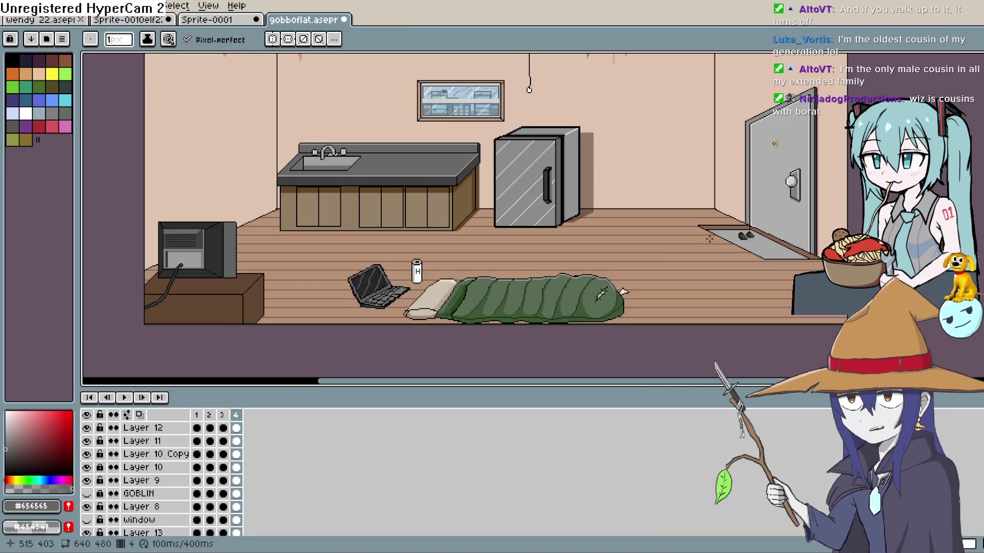
mouse_move(590, 243)
left_mouse_down()
mouse_move(630, 212)
mouse_move(637, 314)
mouse_move(628, 303)
mouse_move(730, 212)
mouse_move(556, 251)
mouse_move(522, 301)
mouse_move(530, 272)
mouse_move(501, 300)
left_mouse_up()
scroll(594, 174, "up", 2)
scroll(516, 260, "down", 2)
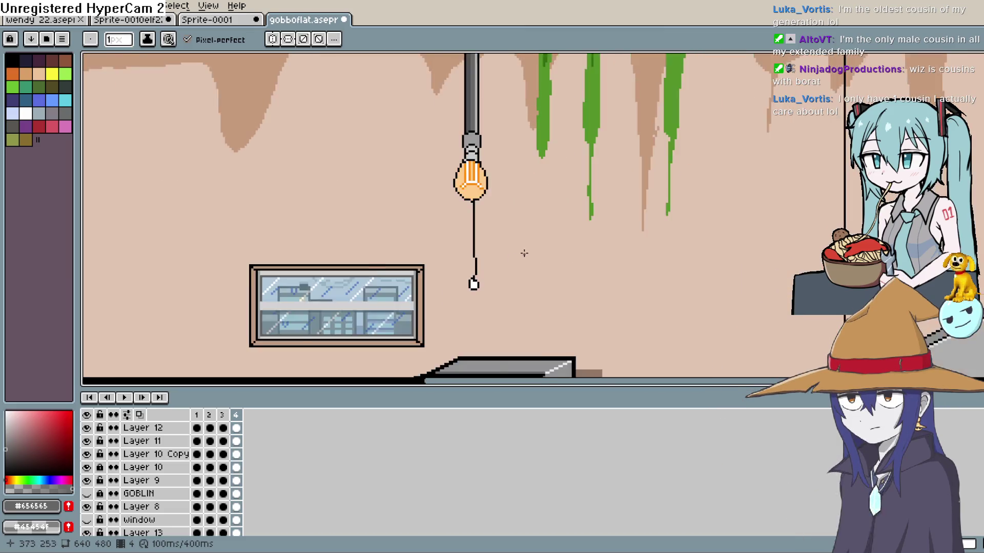
mouse_move(548, 242)
left_mouse_down()
mouse_move(690, 207)
mouse_move(680, 230)
left_mouse_up()
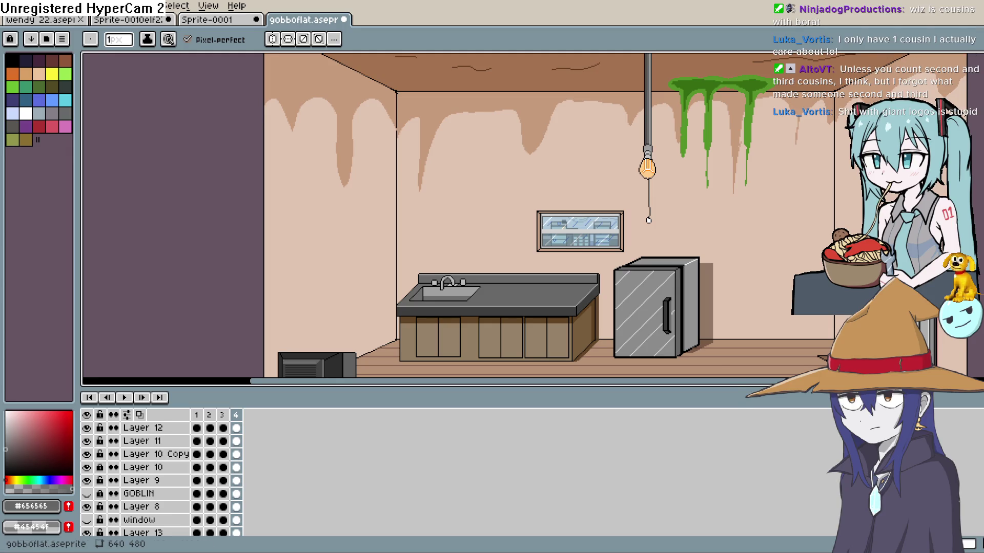
mouse_move(455, 334)
left_mouse_down()
mouse_move(500, 244)
mouse_move(591, 161)
left_mouse_up()
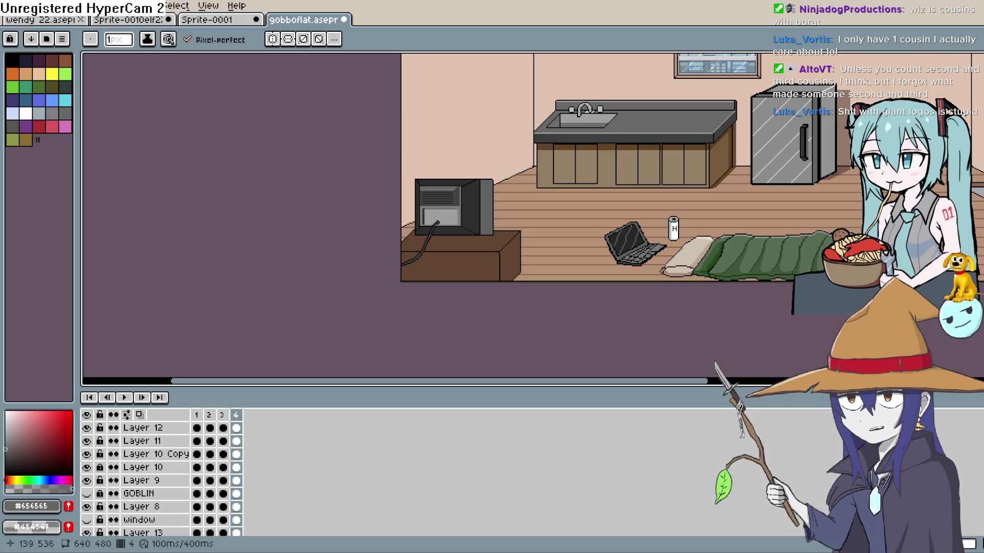
Frame the TV and desk, then sample colours from the scene and desk
scroll(407, 253, "up", 3)
scroll(407, 253, "down", 3)
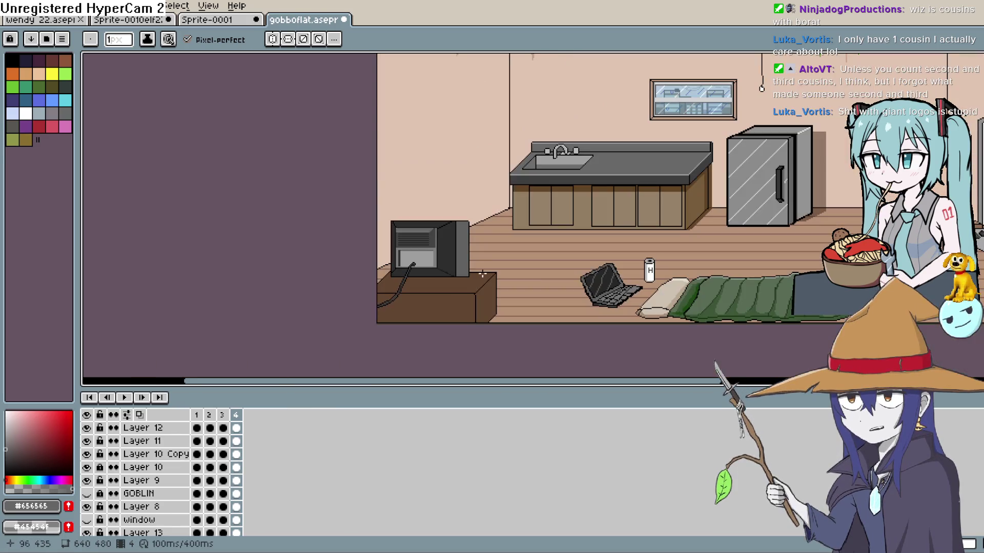
scroll(488, 244, "up", 3)
mouse_move(488, 243)
left_mouse_down()
mouse_move(497, 215)
mouse_move(498, 235)
left_mouse_up()
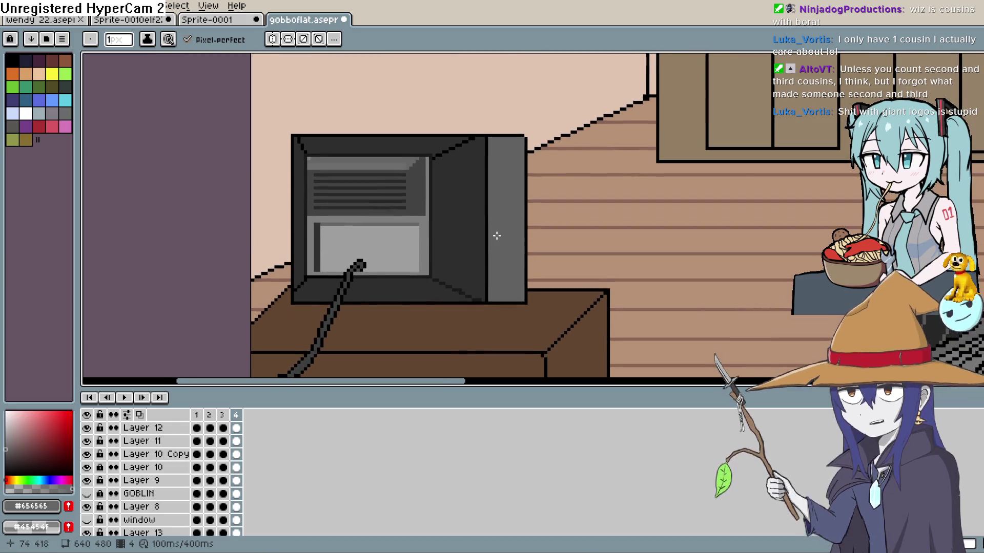
scroll(505, 225, "down", 1)
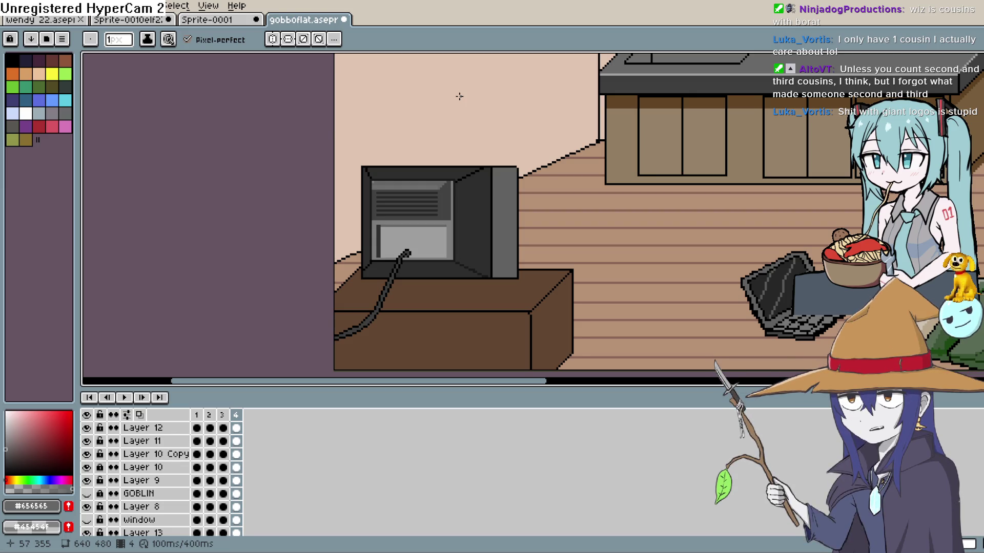
left_click_drag(556, 222, 577, 154)
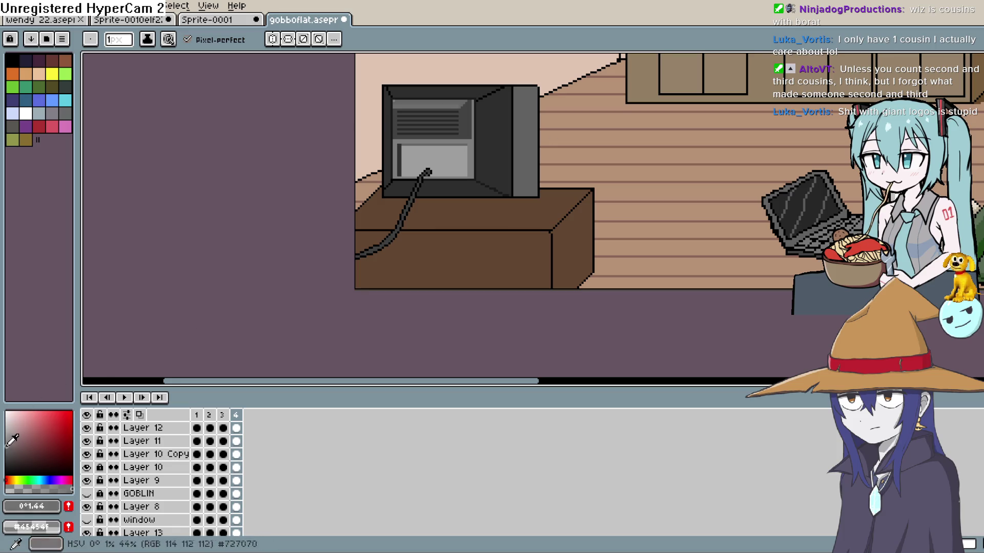
left_click(861, 88, "alt")
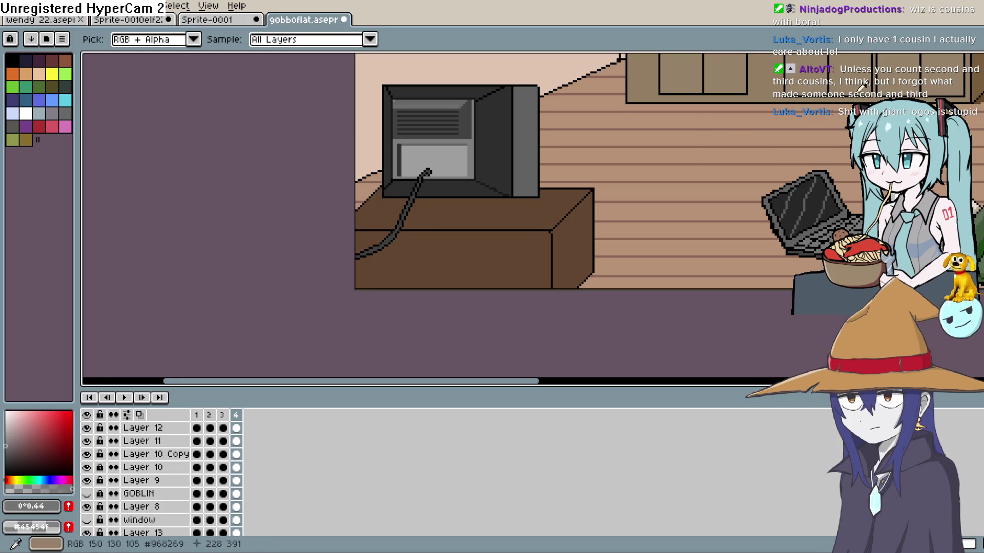
left_click(398, 204)
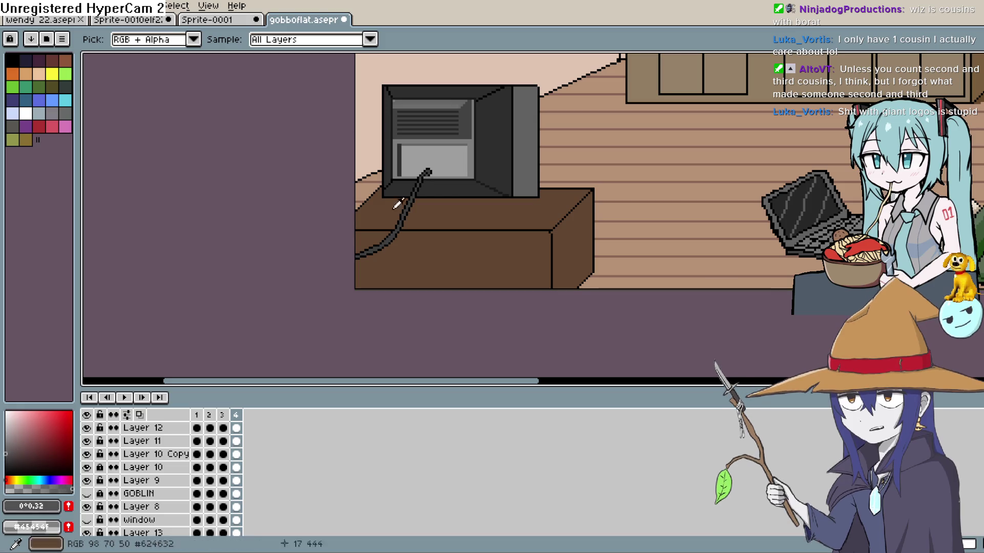
Bucket-fill the TV's right side panel and its top, bottom and left bezel strips lighter grey
key("g")
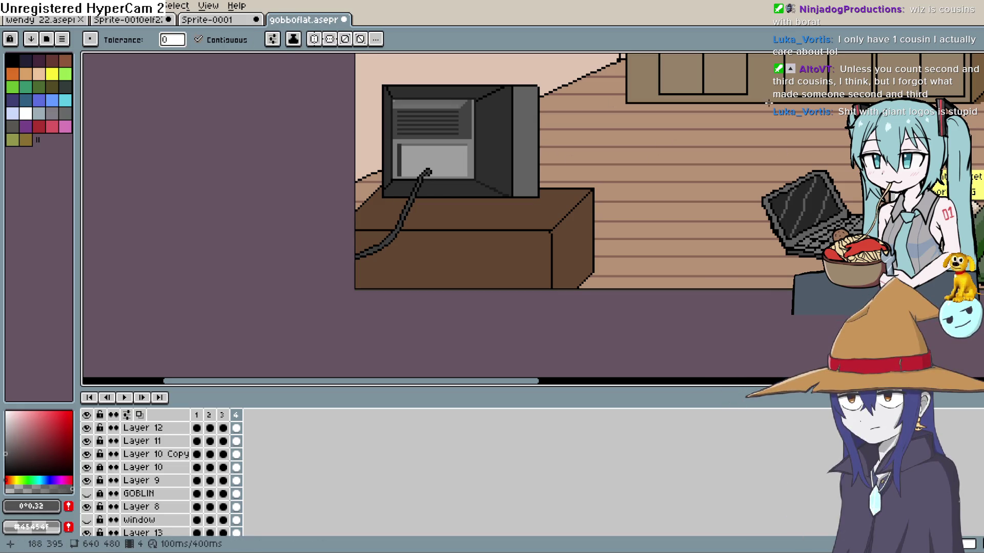
left_click(496, 157)
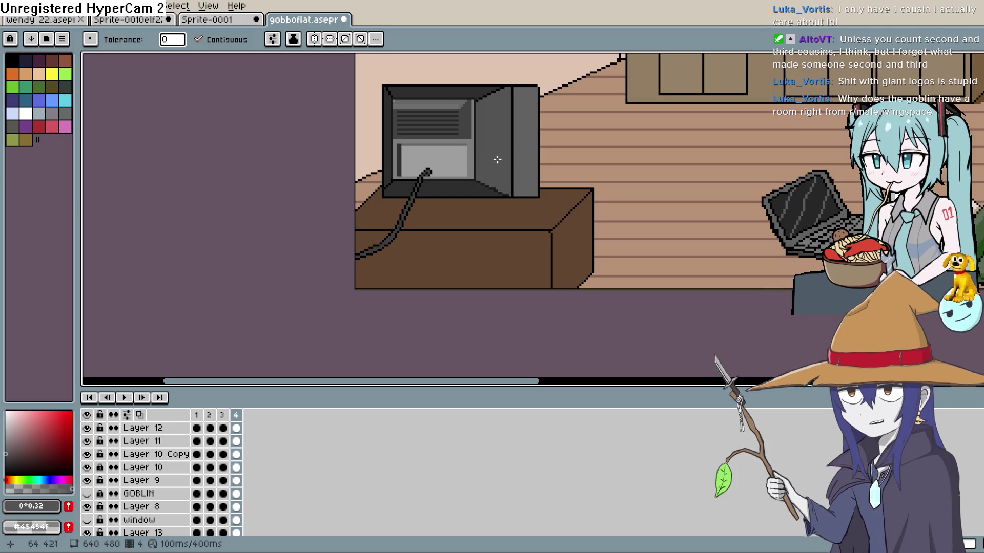
left_click(466, 176)
left_click(461, 95)
left_click(387, 138)
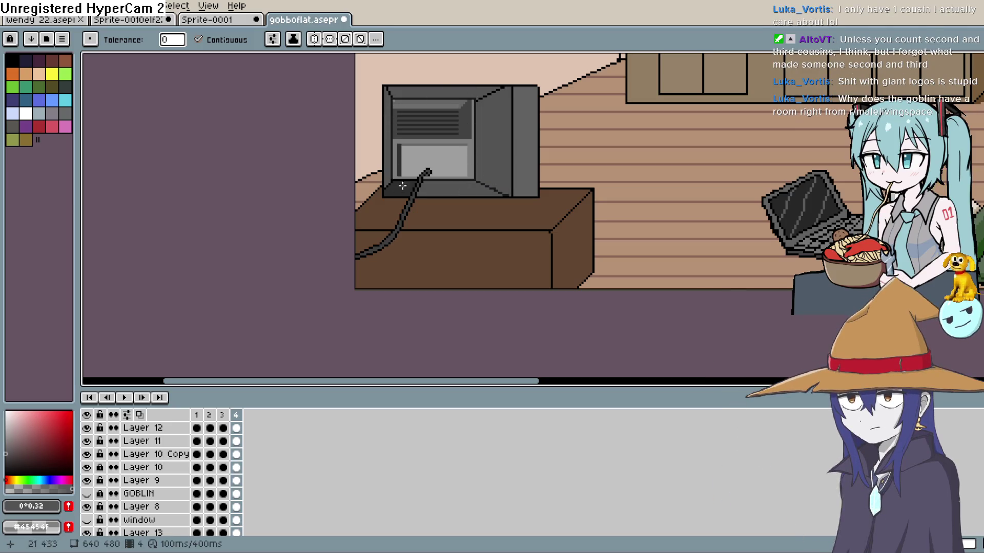
left_click(397, 187)
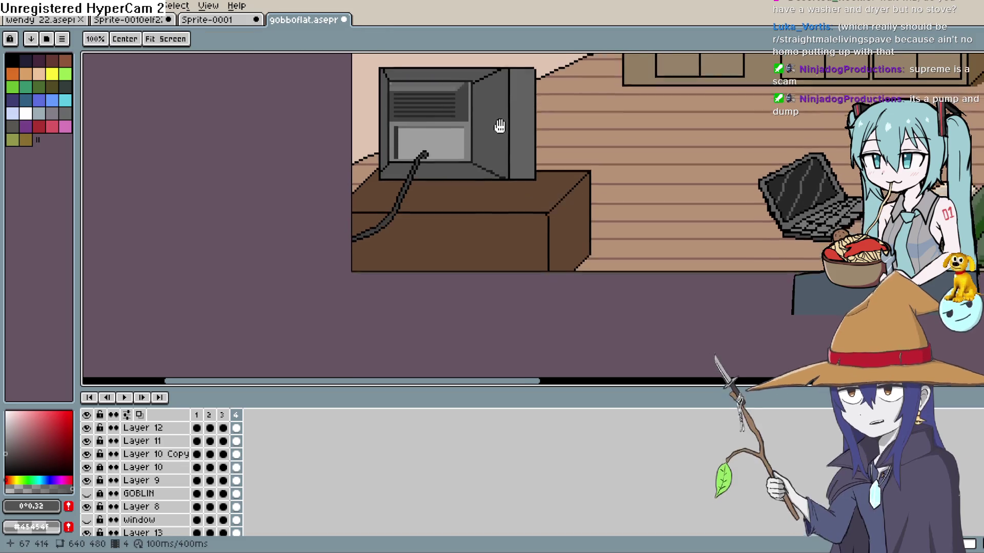
Pick the dark grey and recolour the upper-left black staircase pixel with the pencil
scroll(533, 215, "up", 1)
key("i")
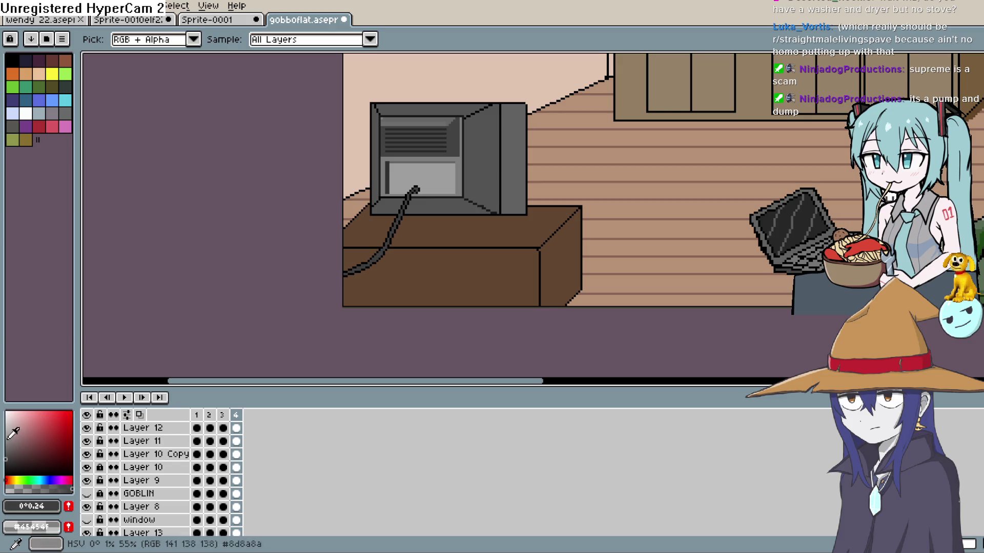
key("b")
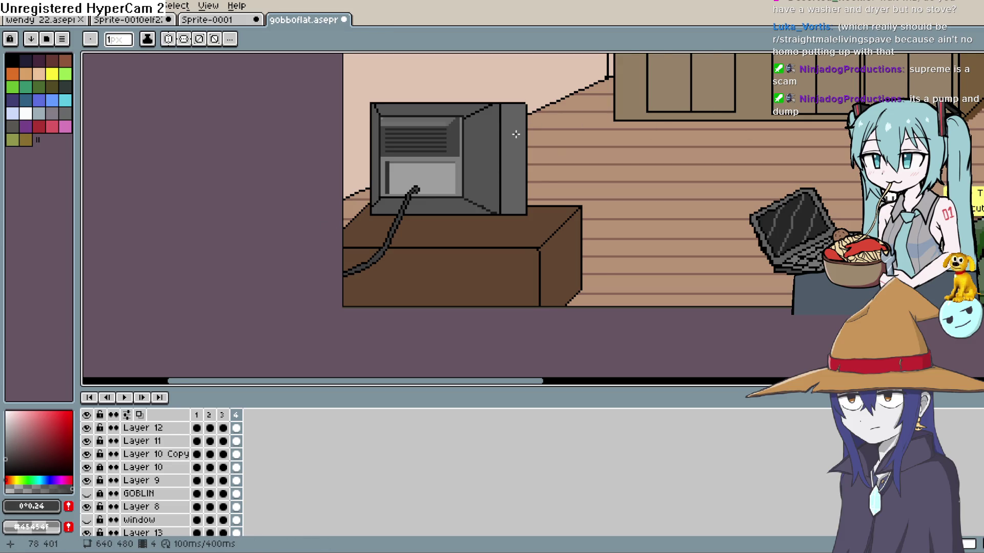
scroll(516, 133, "up", 5)
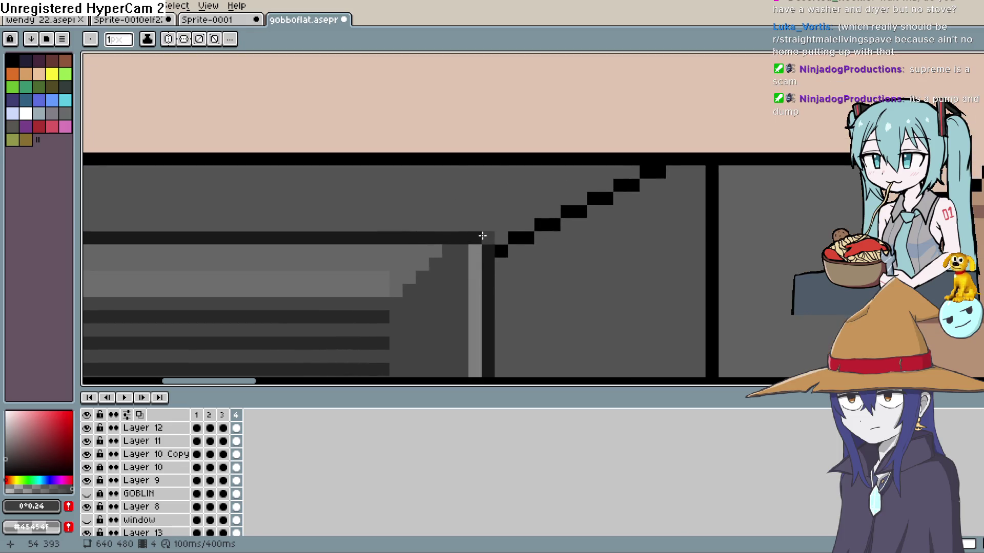
mouse_move(489, 245)
left_mouse_down()
mouse_move(735, 251)
mouse_move(768, 204)
mouse_move(820, 178)
mouse_move(884, 165)
left_mouse_up()
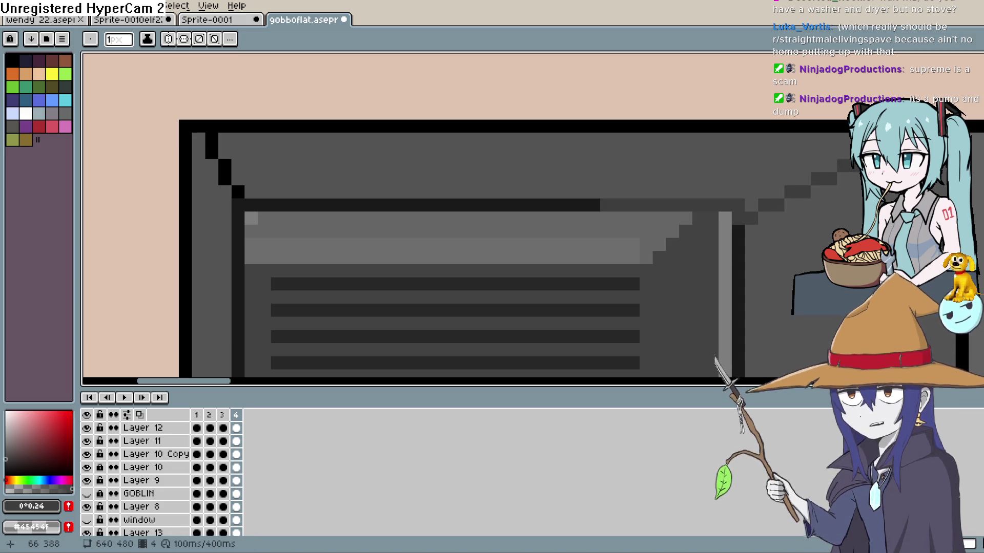
left_click_drag(661, 210, 820, 139)
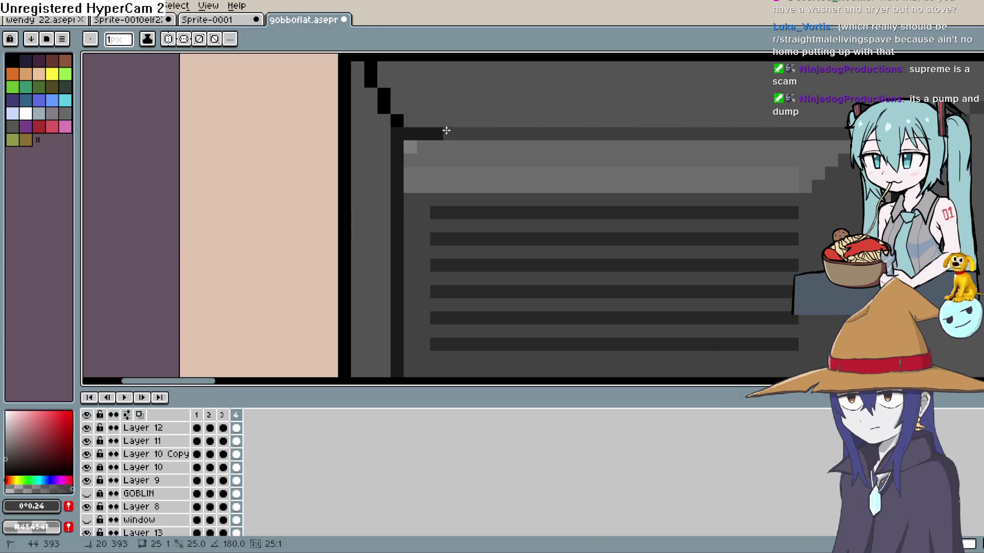
left_click(380, 92)
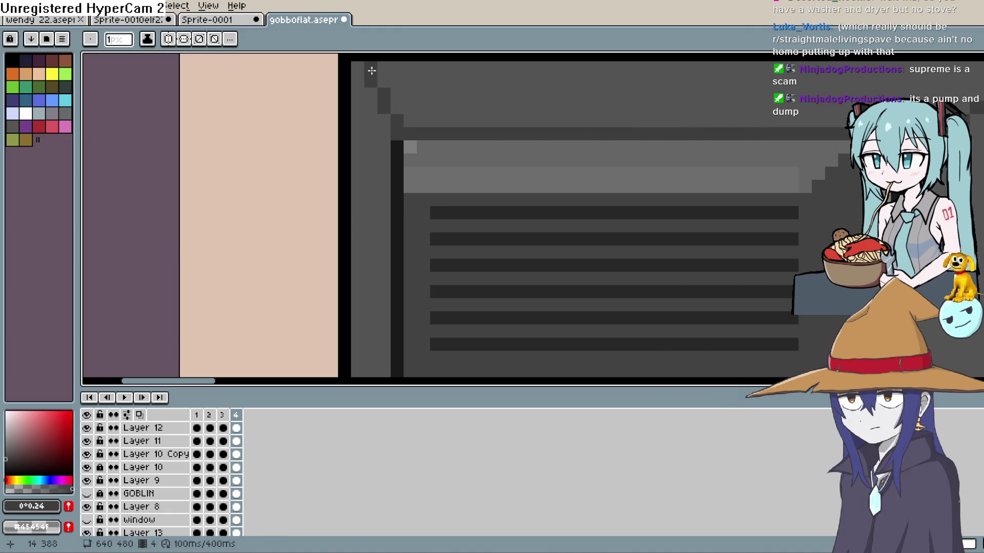
Repaint the TV's left black edge column, nearby staircase pixels and horizontal edge line dark grey
left_click_drag(460, 144, 431, 84)
mouse_move(424, 282)
left_mouse_down()
mouse_move(413, 104)
mouse_move(380, 131)
mouse_move(385, 287)
mouse_move(368, 114)
left_mouse_up()
left_click(367, 209, "shift")
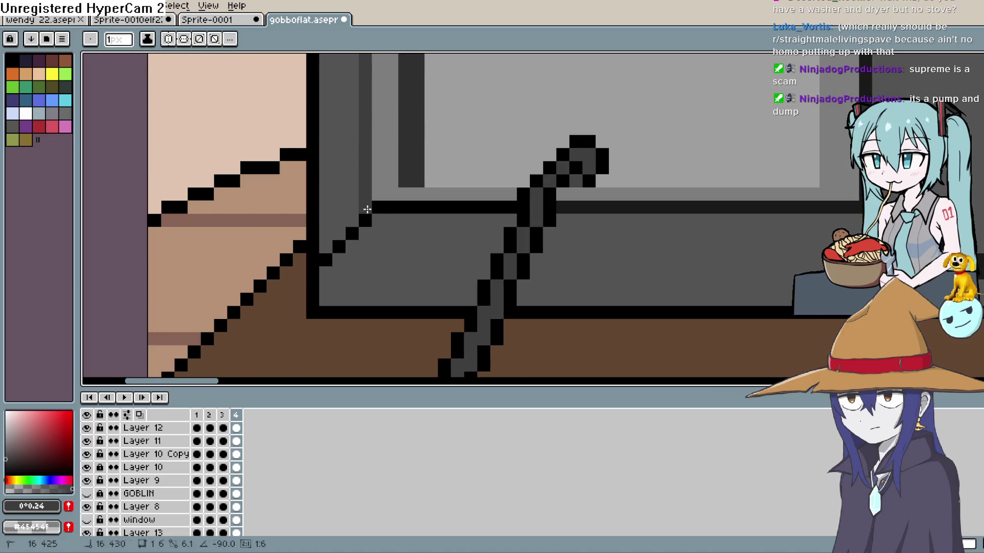
left_click(364, 221)
left_click_drag(338, 246, 325, 260)
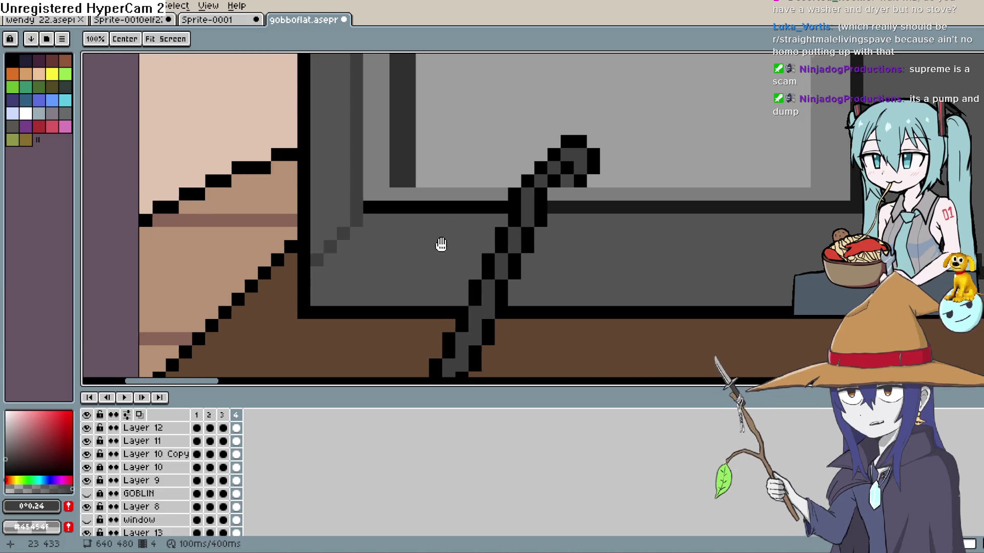
mouse_move(440, 246)
left_mouse_down()
mouse_move(347, 228)
mouse_move(345, 218)
left_mouse_up()
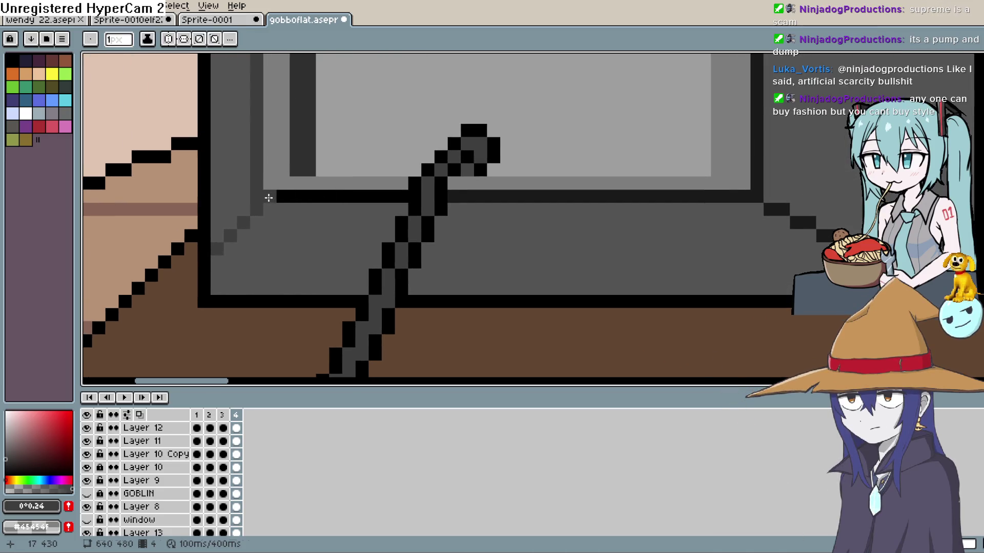
mouse_move(267, 197)
left_mouse_down()
mouse_move(757, 196)
mouse_move(773, 211)
mouse_move(632, 160)
mouse_move(634, 168)
left_mouse_up()
Recolour the remaining lower-right black staircase steps dark grey
left_click(665, 182)
left_click(656, 182)
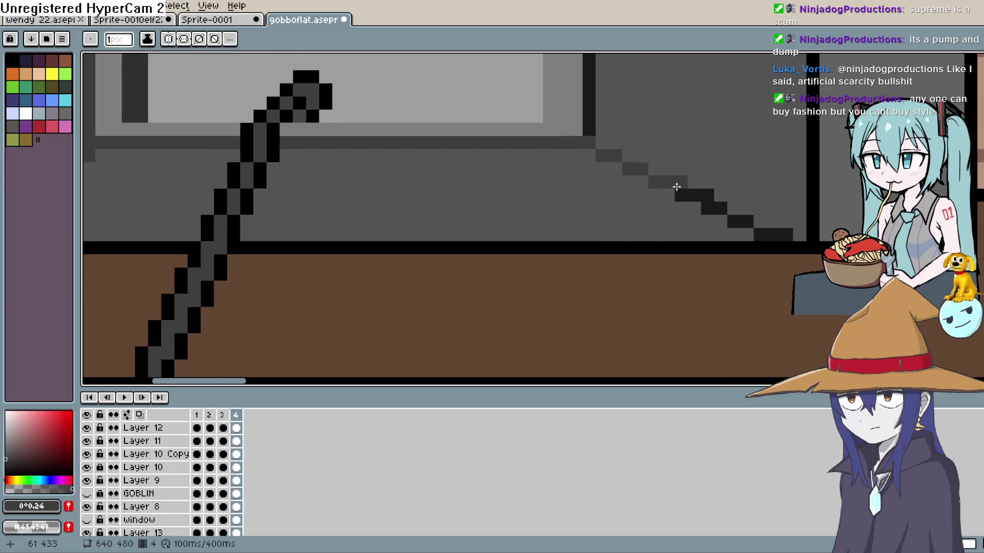
left_click_drag(677, 195, 690, 193)
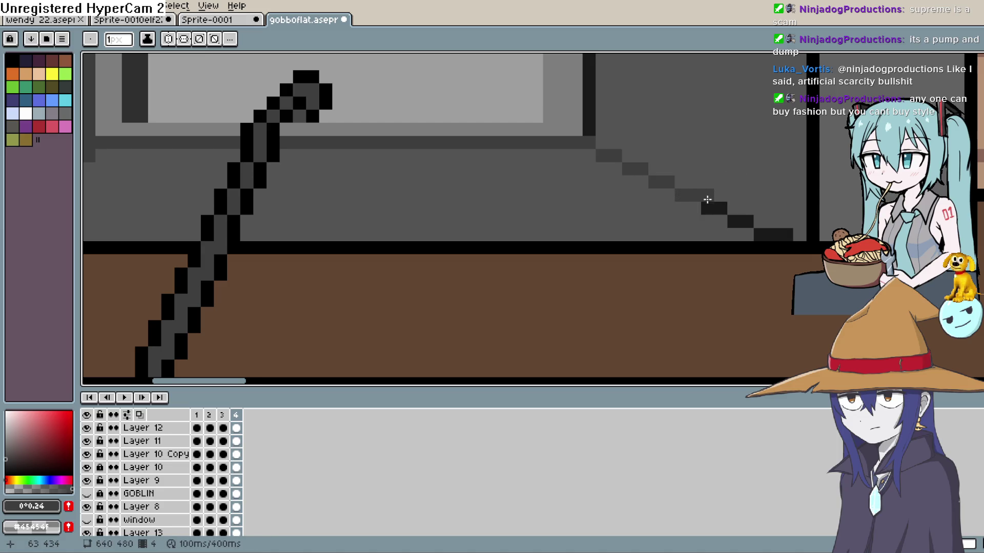
left_click(769, 230)
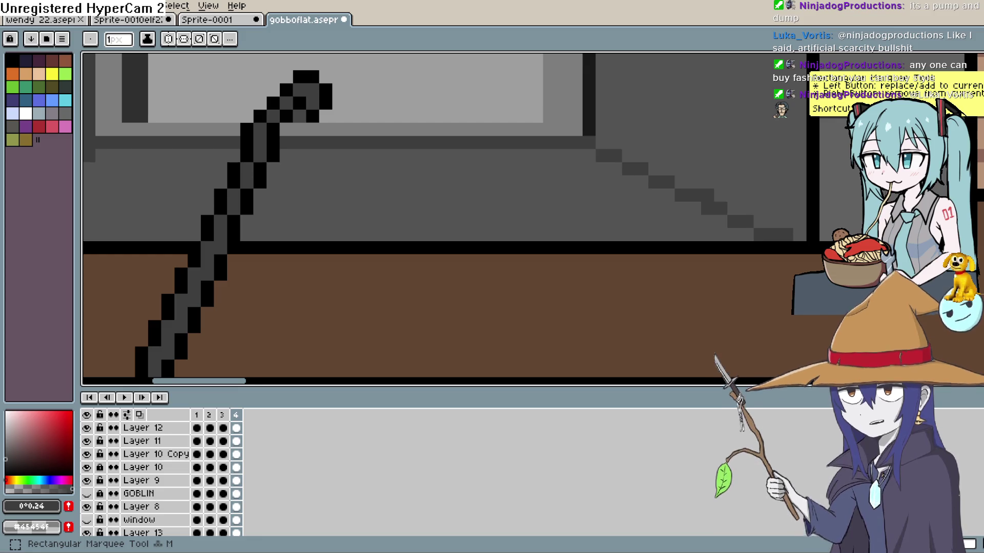
scroll(553, 260, "down", 5)
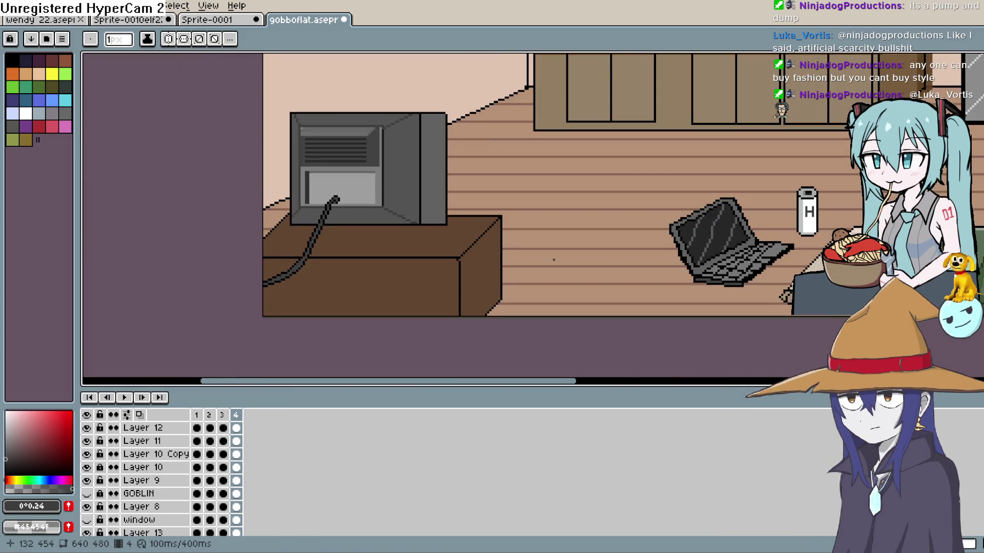
scroll(560, 186, "up", 3)
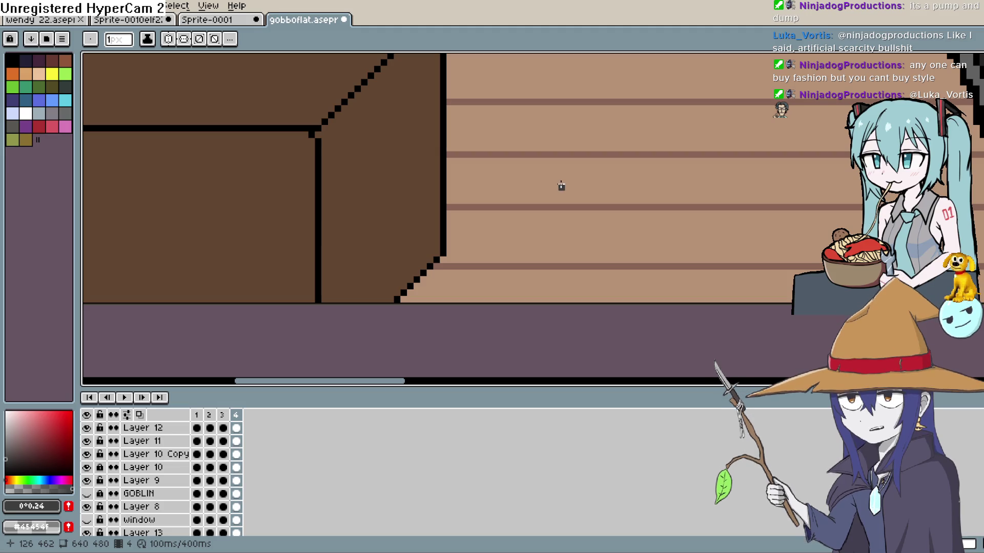
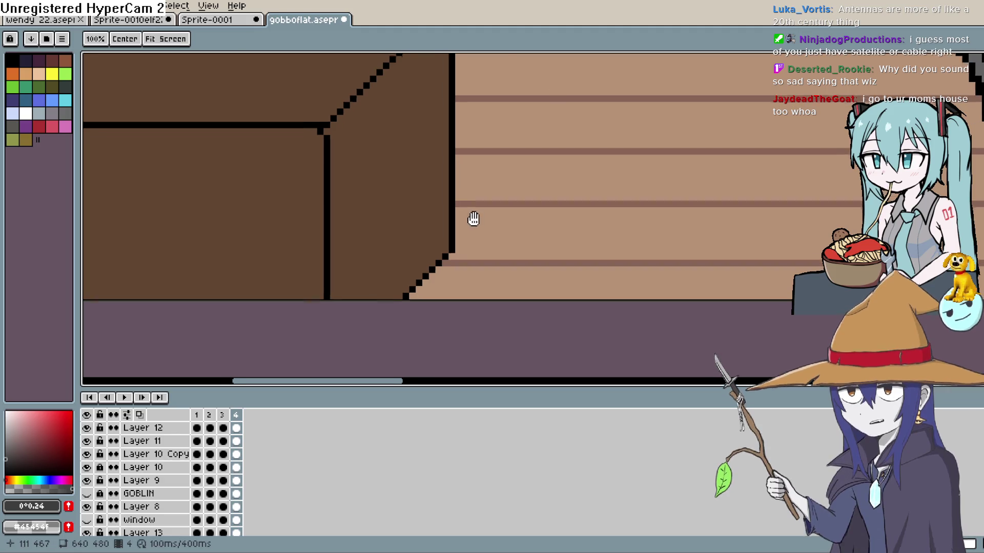
Frame the TV's side panel and pencil over its black vertical line in grey
left_click_drag(472, 217, 579, 273)
scroll(579, 273, "left", 3)
scroll(625, 237, "up", 6)
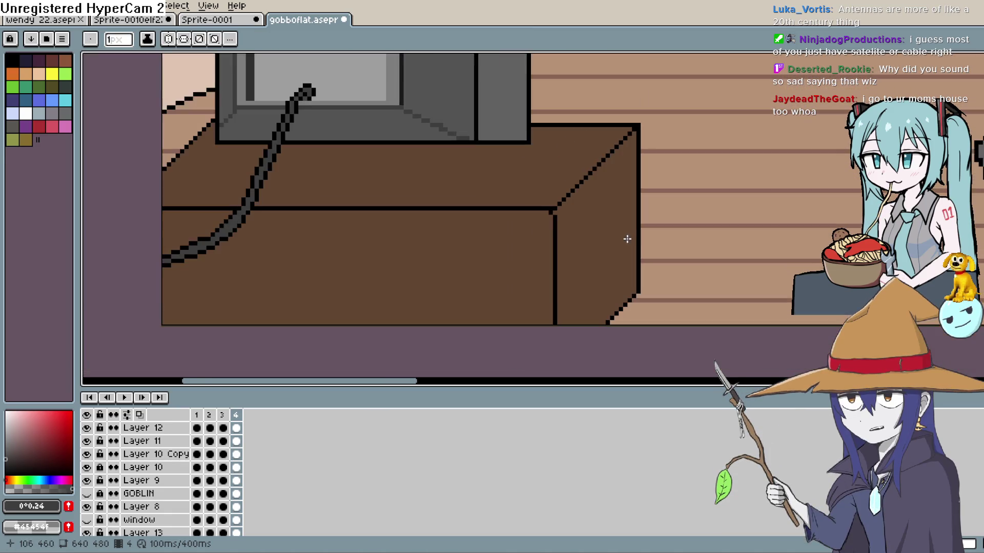
scroll(577, 290, "left", 3)
scroll(582, 248, "down", 1)
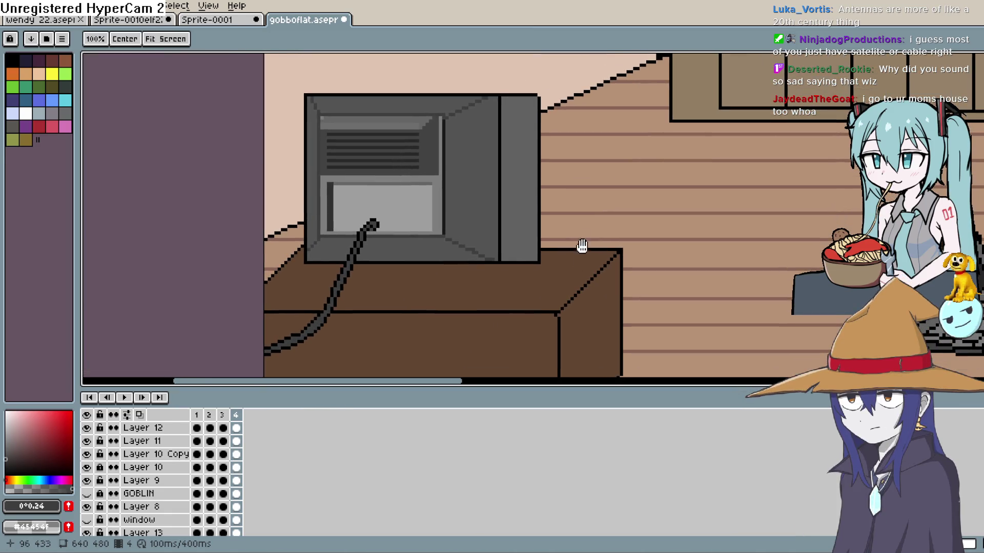
scroll(538, 148, "up", 2)
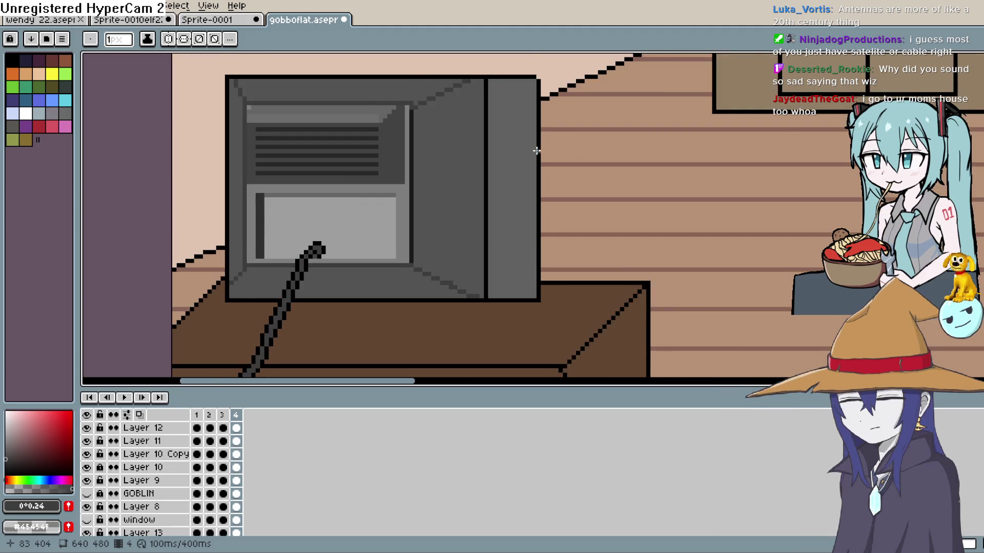
left_click_drag(523, 175, 490, 178)
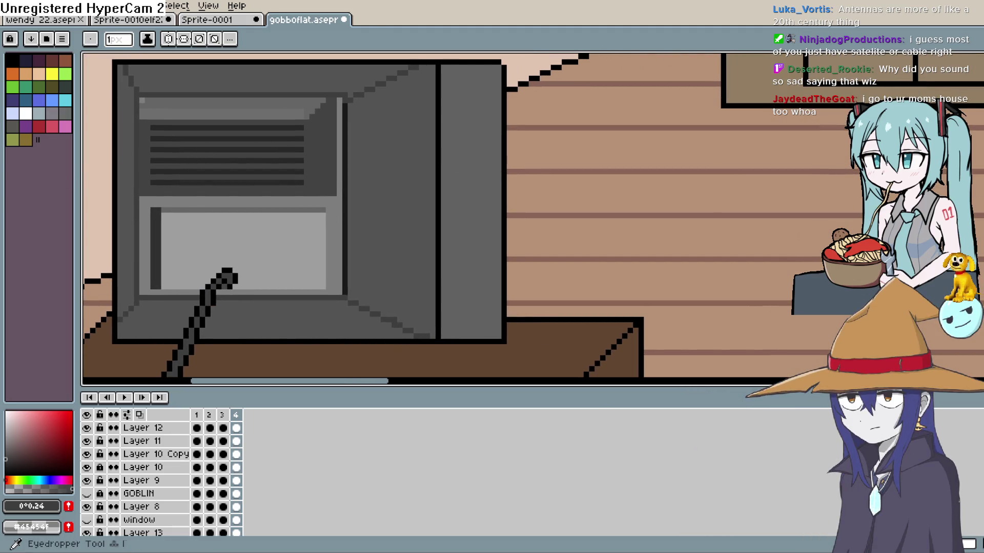
key("v")
key("b")
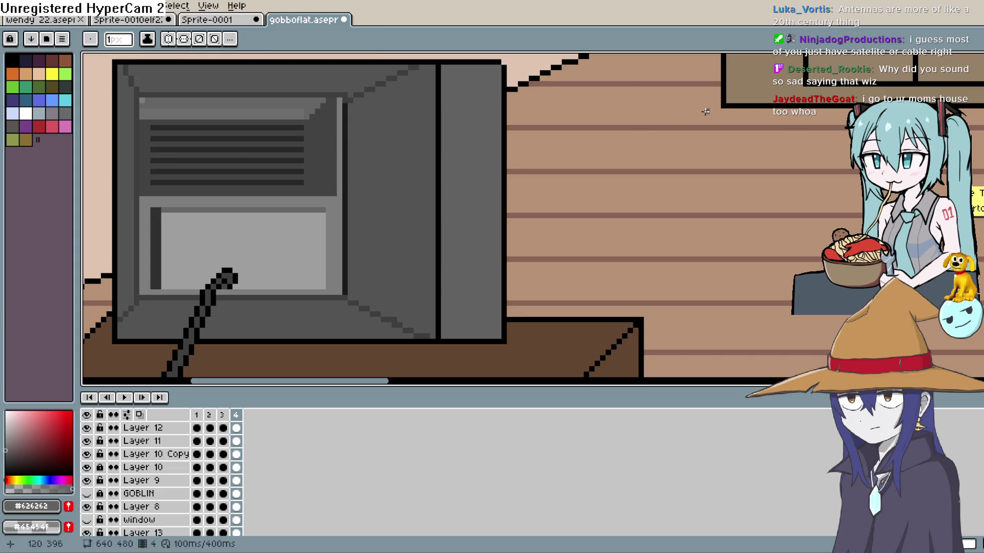
left_click_drag(440, 68, 439, 146)
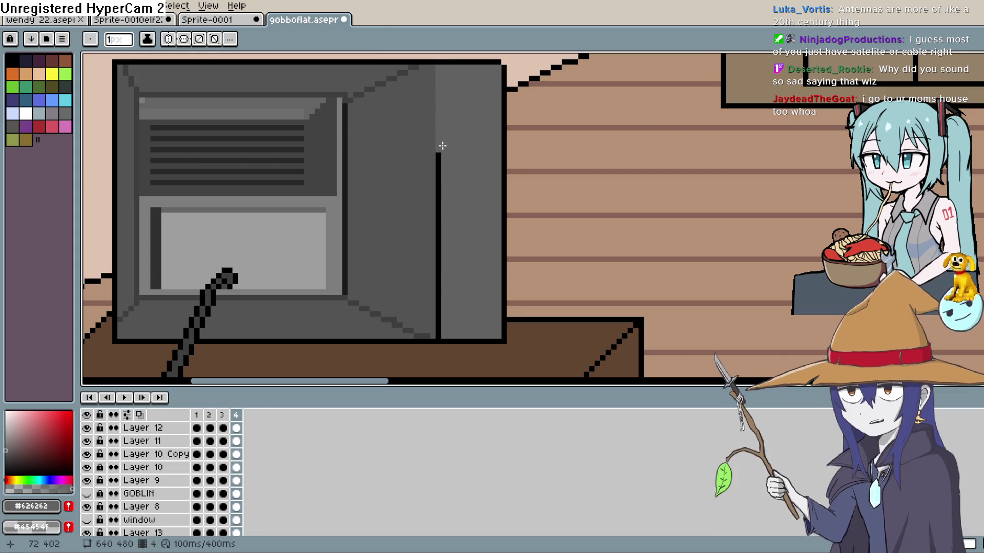
left_click(438, 232, "shift")
left_click_drag(438, 232, 438, 331)
left_click_drag(435, 250, 429, 288)
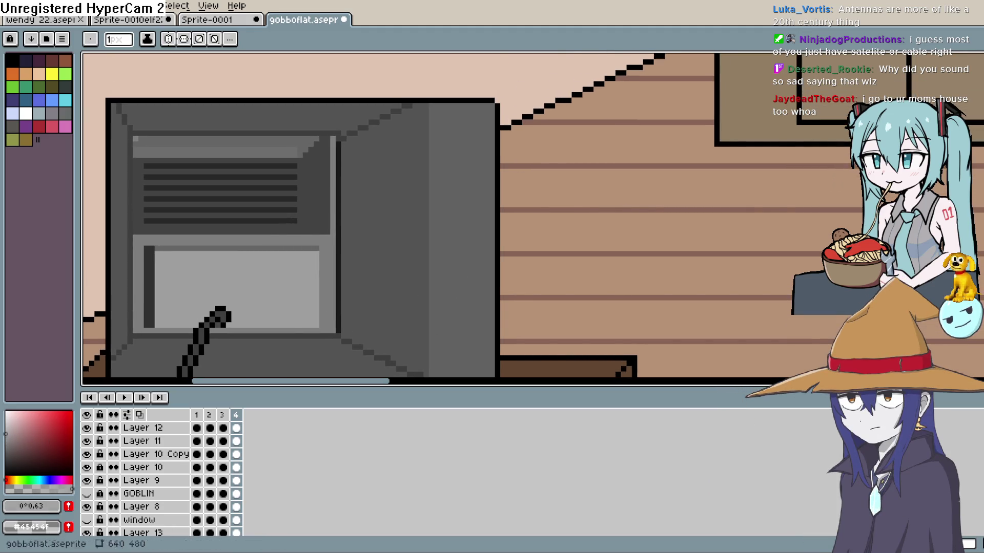
Draw a light grey vertical highlight line, then a sampled dark grey line down the TV edge
key("l")
mouse_move(432, 103)
left_mouse_down()
mouse_move(432, 361)
mouse_move(479, 219)
mouse_move(503, 220)
mouse_move(520, 278)
left_mouse_up()
key("i")
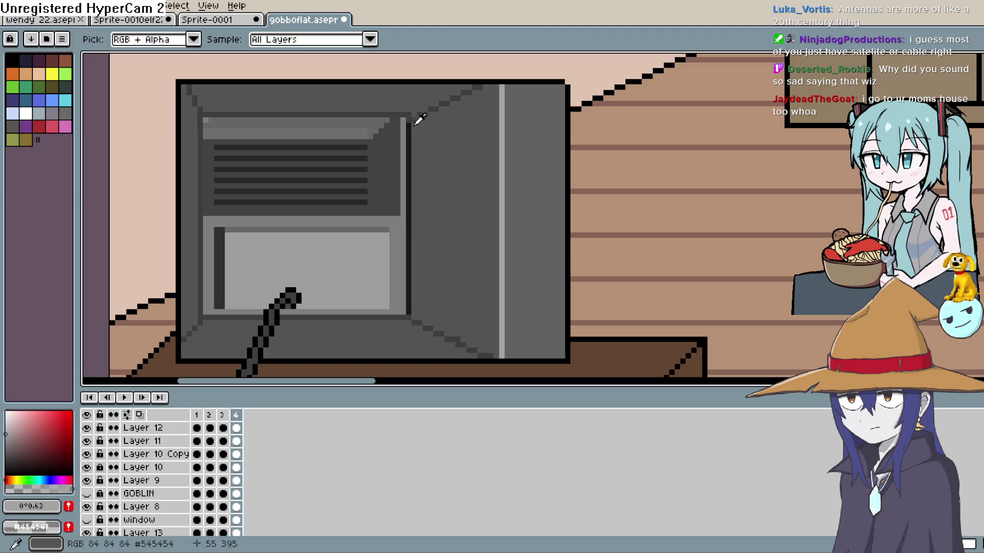
left_click(420, 116)
key("l")
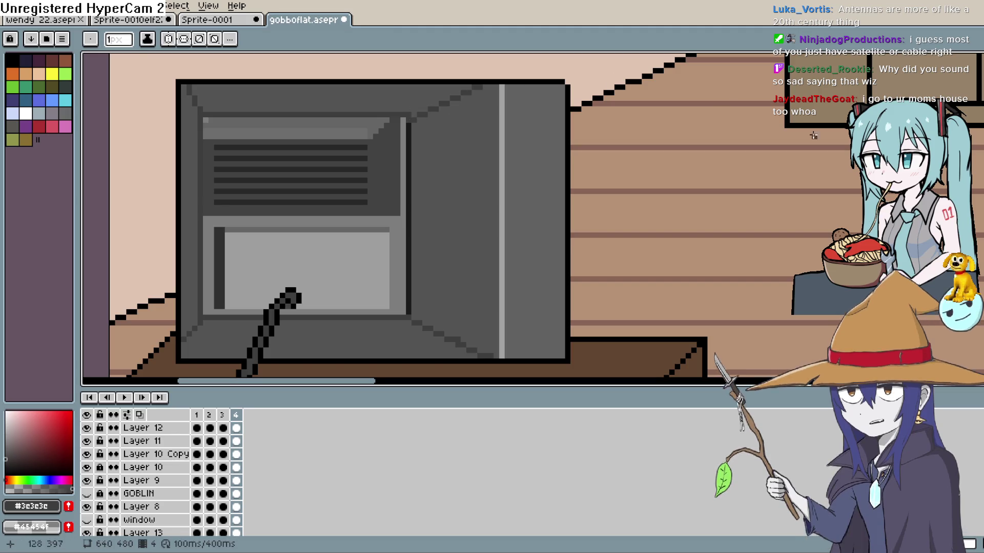
left_click_drag(407, 122, 405, 304)
Bring the TV's top bevel into view and sample its grey #656565
scroll(402, 303, "down", 2)
scroll(403, 303, "up", 3)
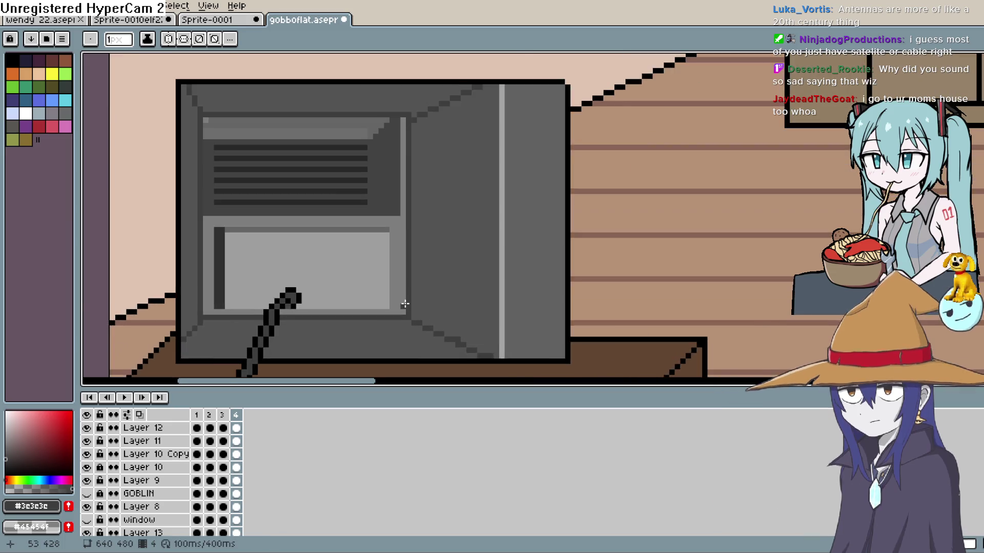
left_click_drag(405, 217, 527, 272)
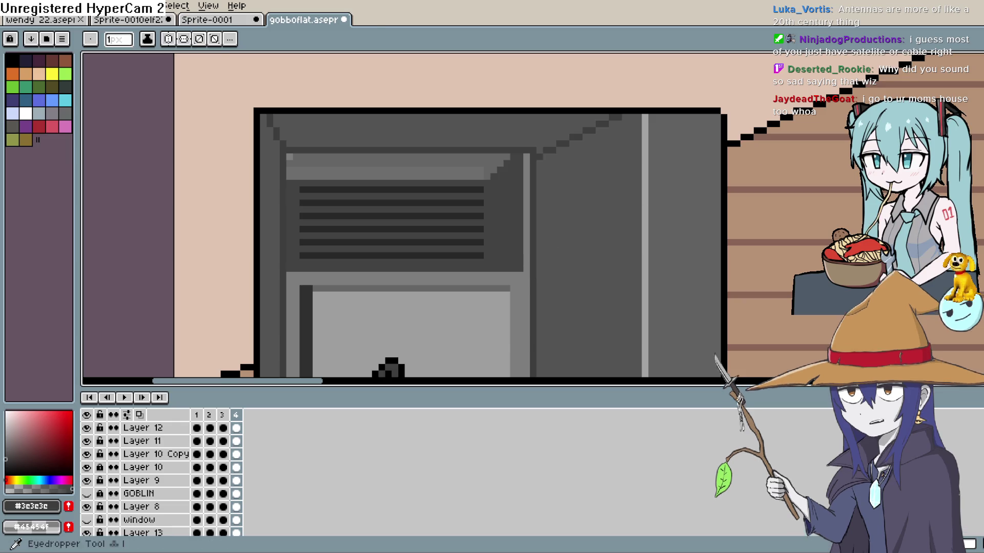
key("i")
left_click(455, 160)
left_click(6, 456)
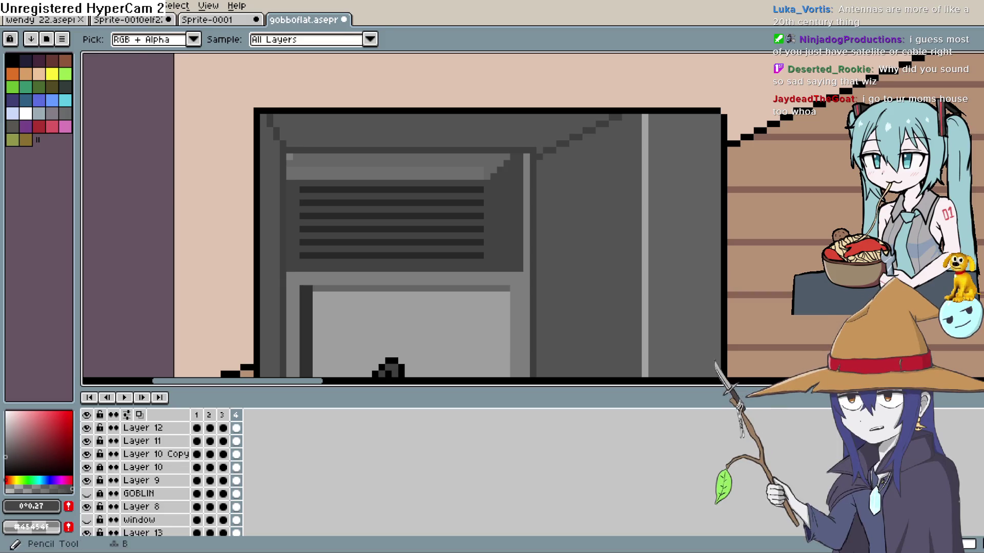
left_click(962, 110)
left_click(962, 110)
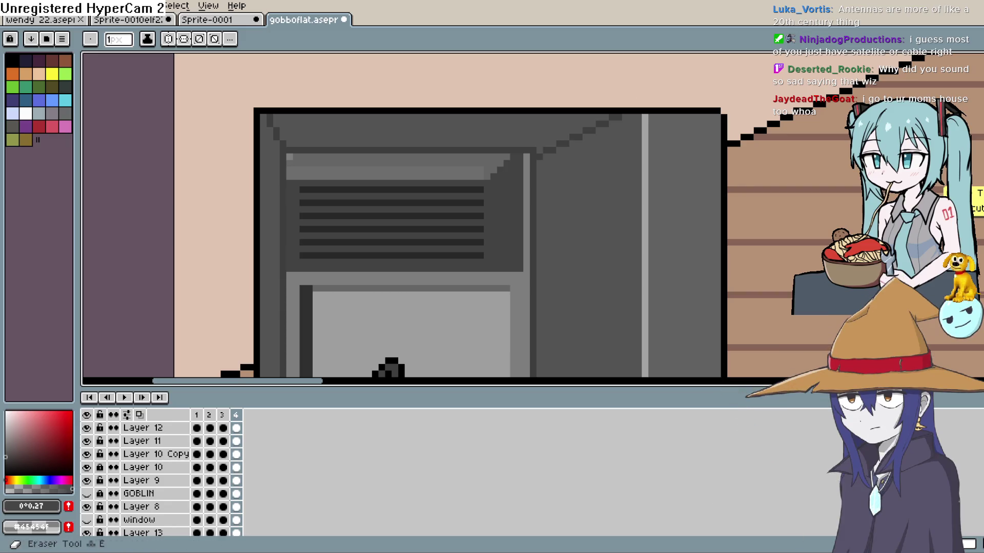
left_click(962, 138)
left_click(439, 153)
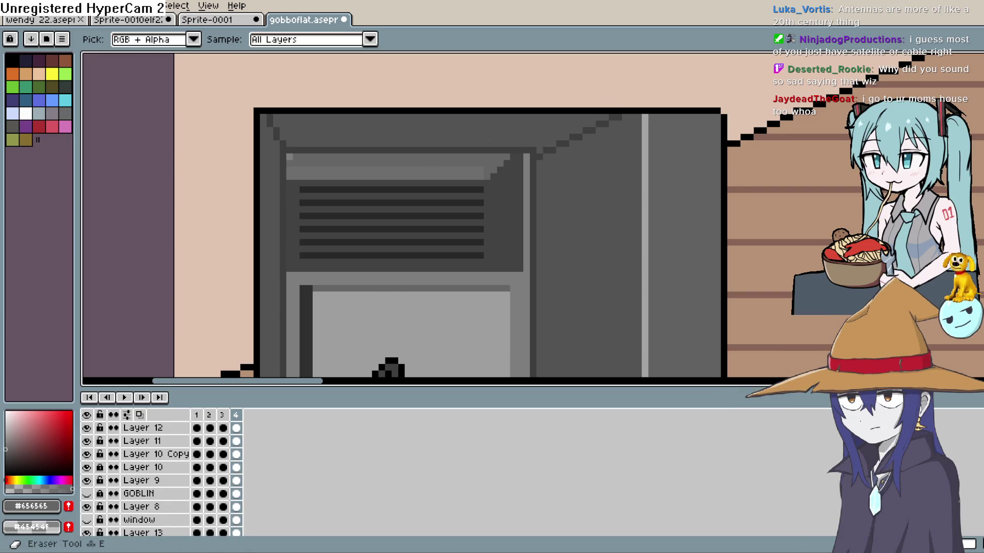
left_click(962, 110)
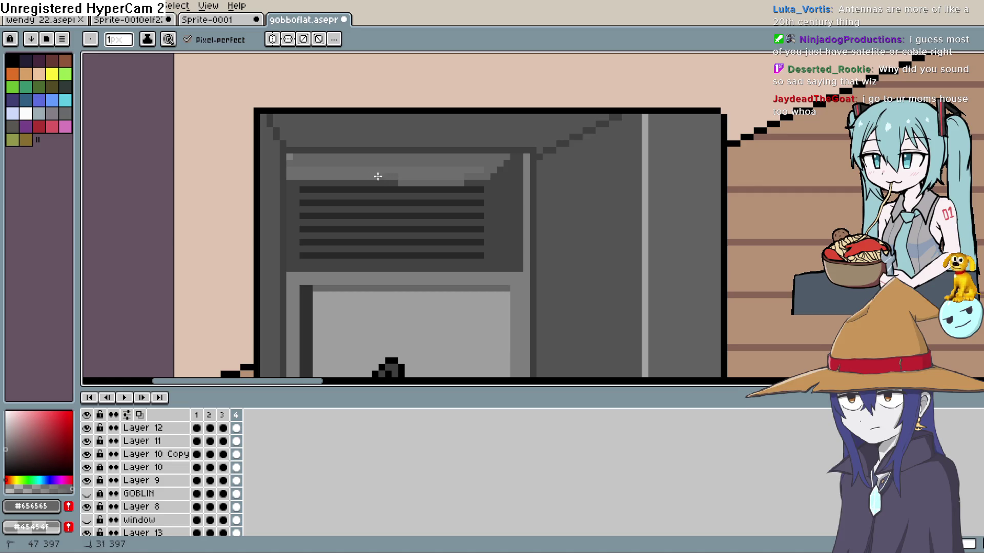
key("ctrl+z")
key("e")
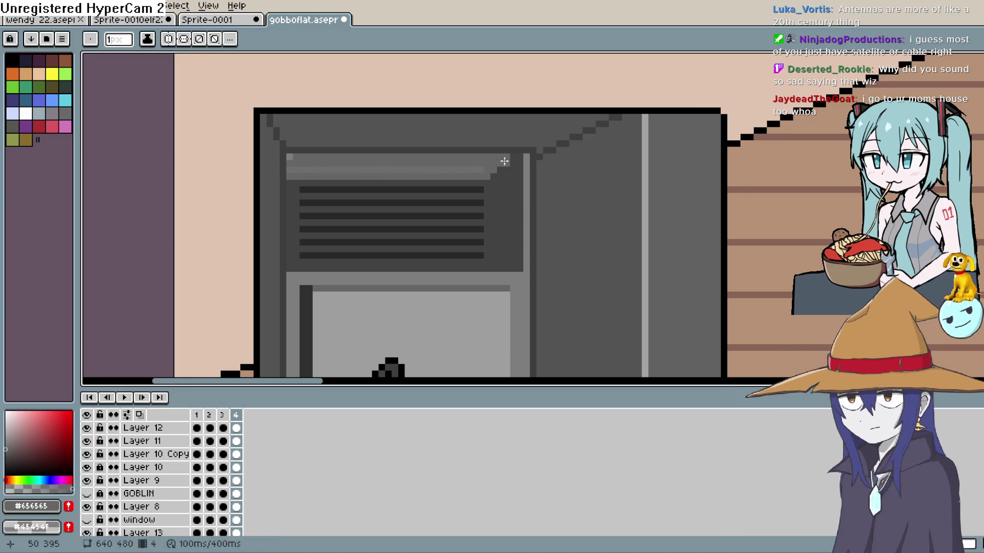
Draw three progressively lighter grey highlight lines across the TV's top bevel
left_click(293, 171, "alt")
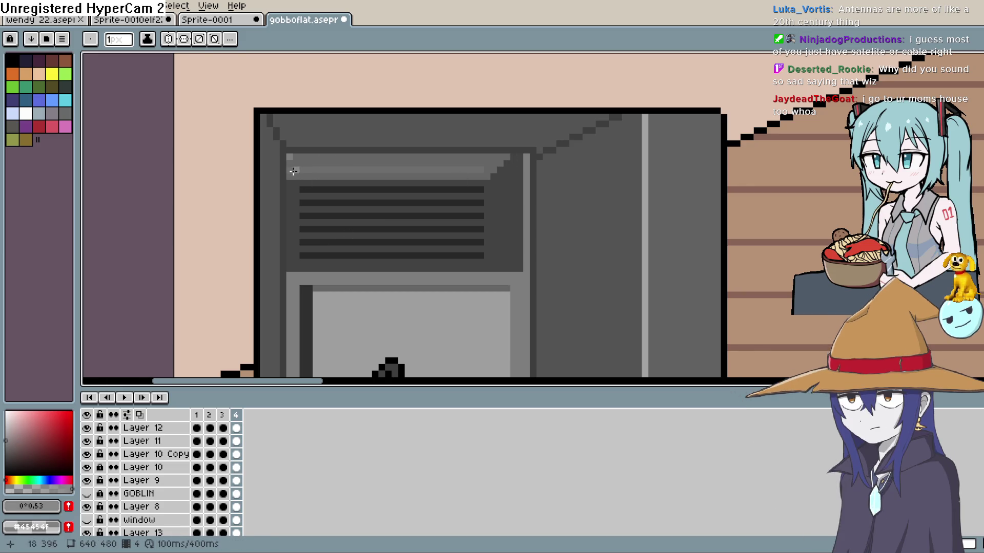
left_click_drag(293, 171, 472, 174)
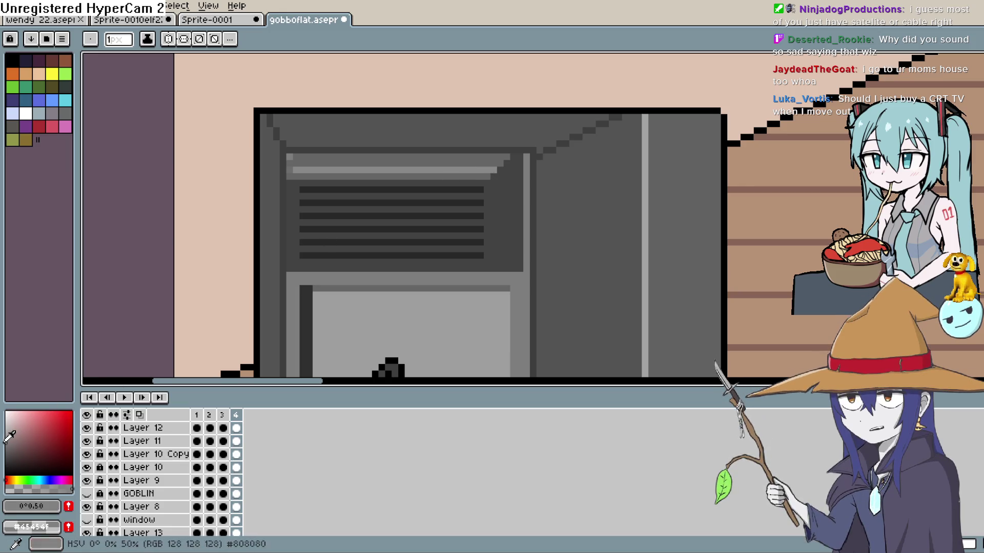
left_click(6, 434)
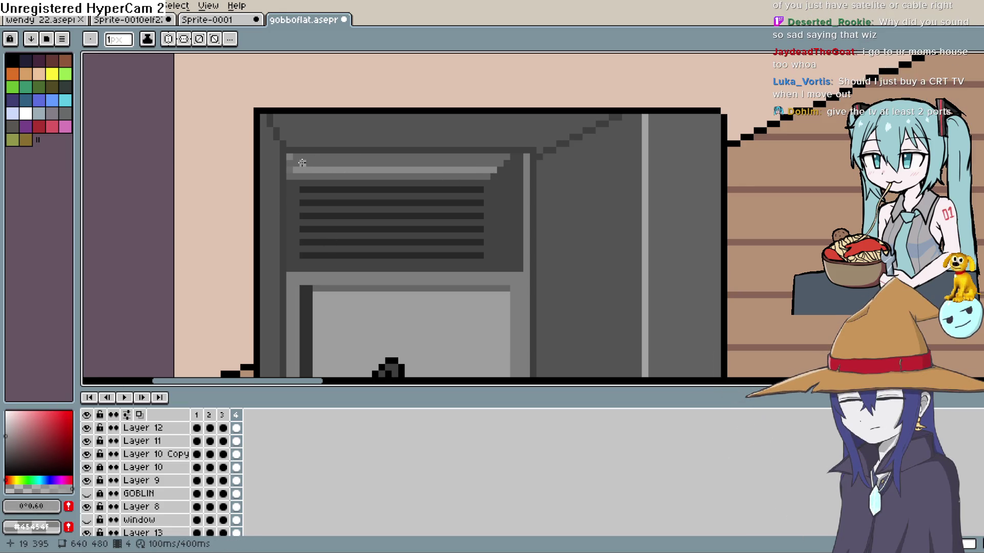
left_click_drag(299, 163, 476, 167)
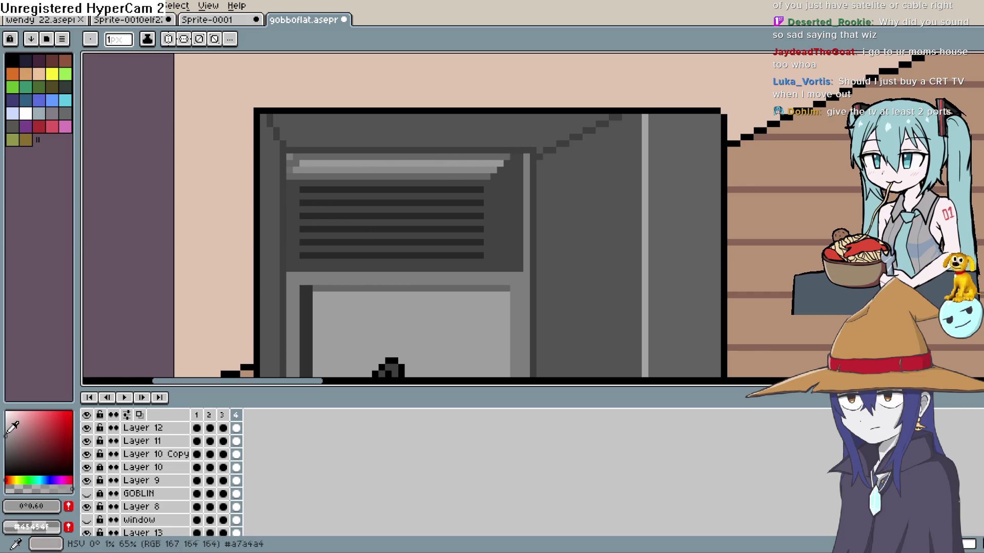
left_click(320, 164, "alt")
left_click_drag(505, 157, 306, 156)
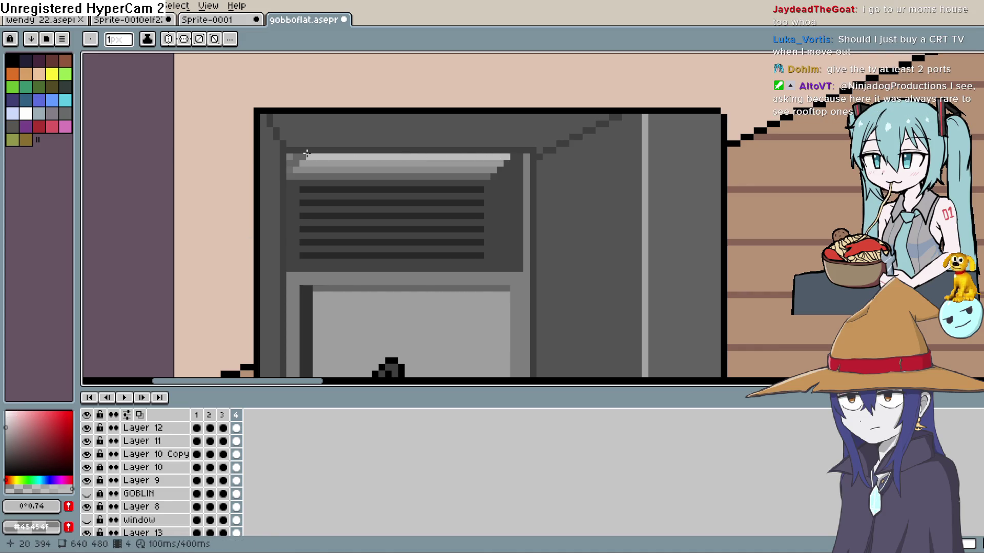
Sample grey #7e7e7e and pencil it onto the left ends of the highlight rows
scroll(682, 157, "down", 3)
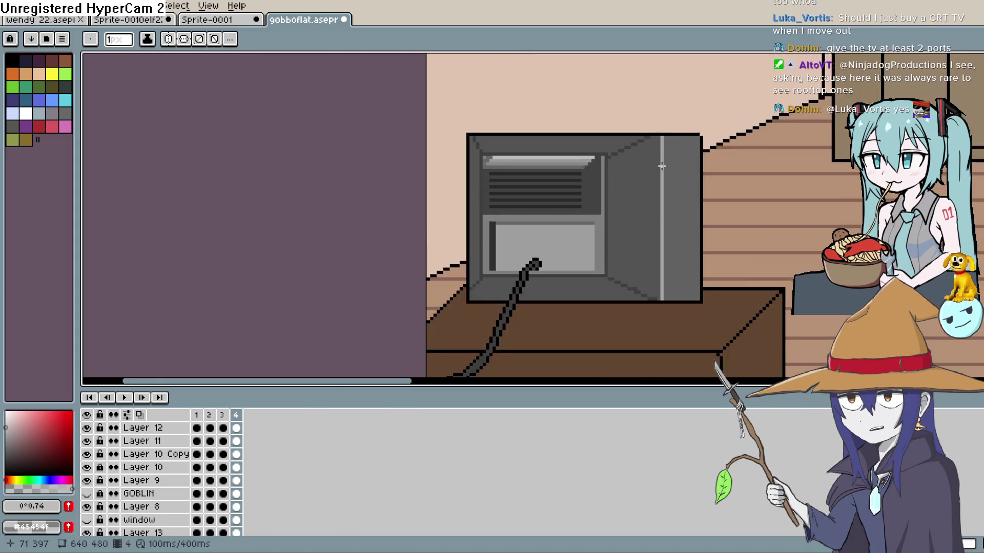
scroll(589, 174, "up", 4)
scroll(589, 174, "left", 5)
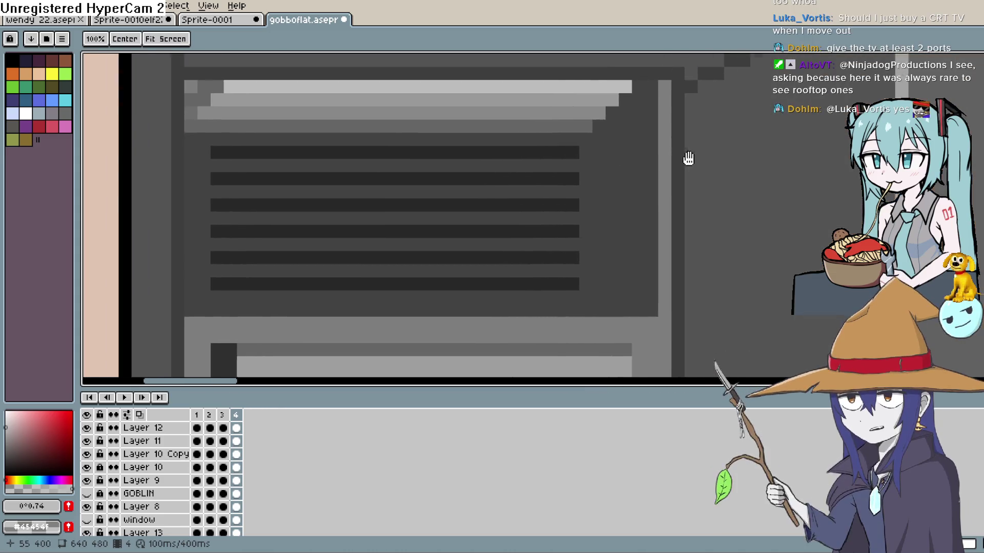
key("i")
left_click(733, 140)
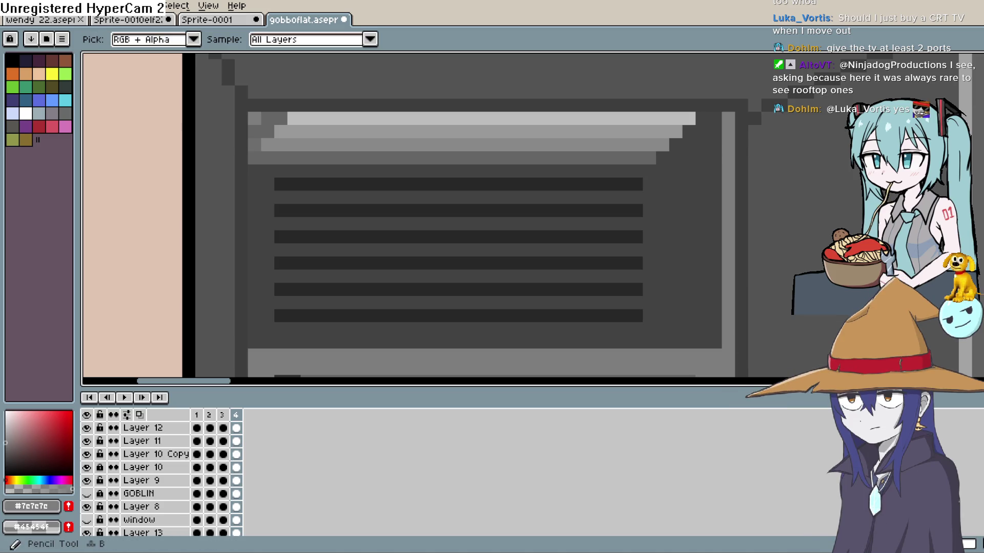
key("b")
left_click_drag(268, 119, 281, 119)
left_click(258, 131)
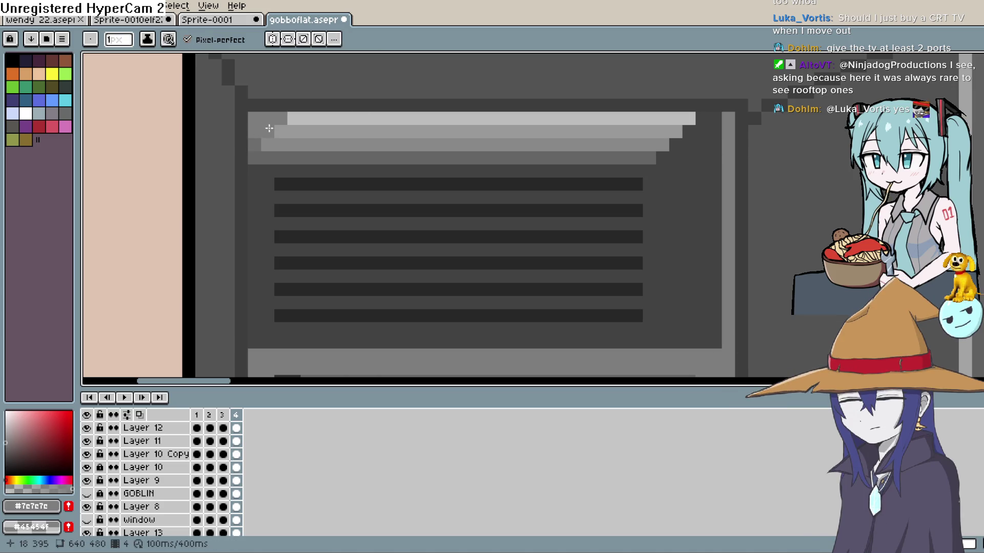
scroll(738, 183, "down", 5)
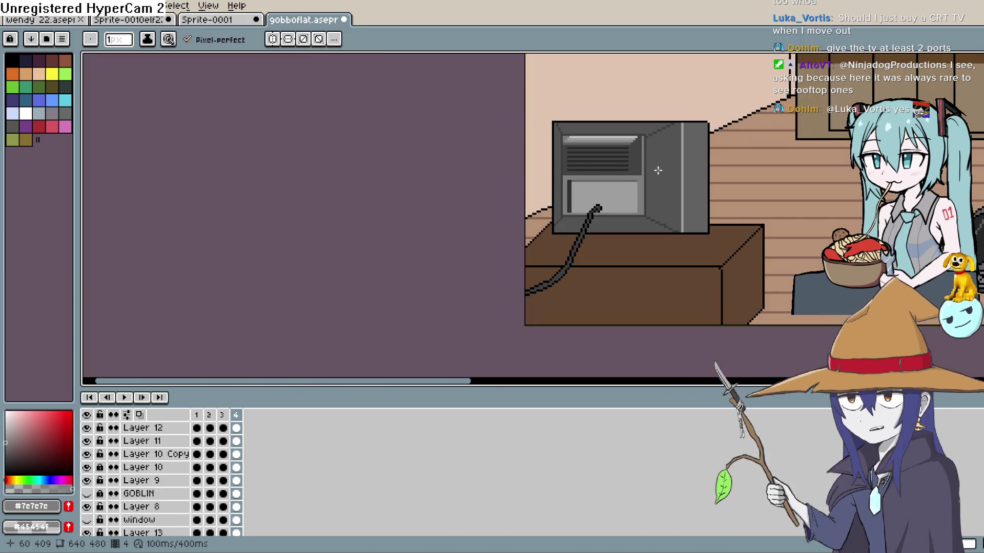
left_click_drag(693, 103, 645, 122)
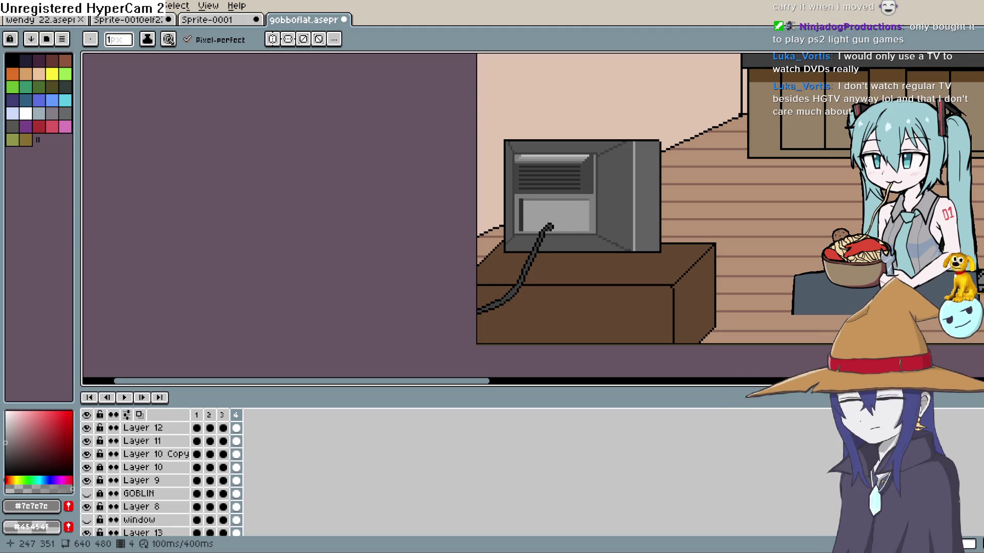
Frame the whole TV, switch to the Eraser and take dark grey #545454 from the TV
left_click_drag(697, 183, 659, 171)
scroll(659, 171, "down", 2)
scroll(612, 233, "up", 4)
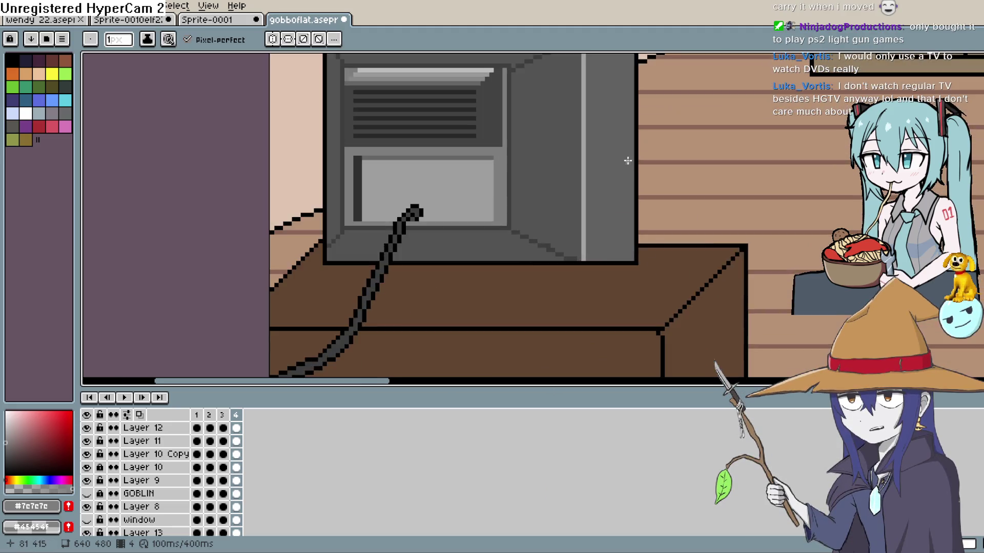
mouse_move(611, 233)
left_mouse_down()
mouse_move(622, 217)
mouse_move(677, 245)
left_mouse_up()
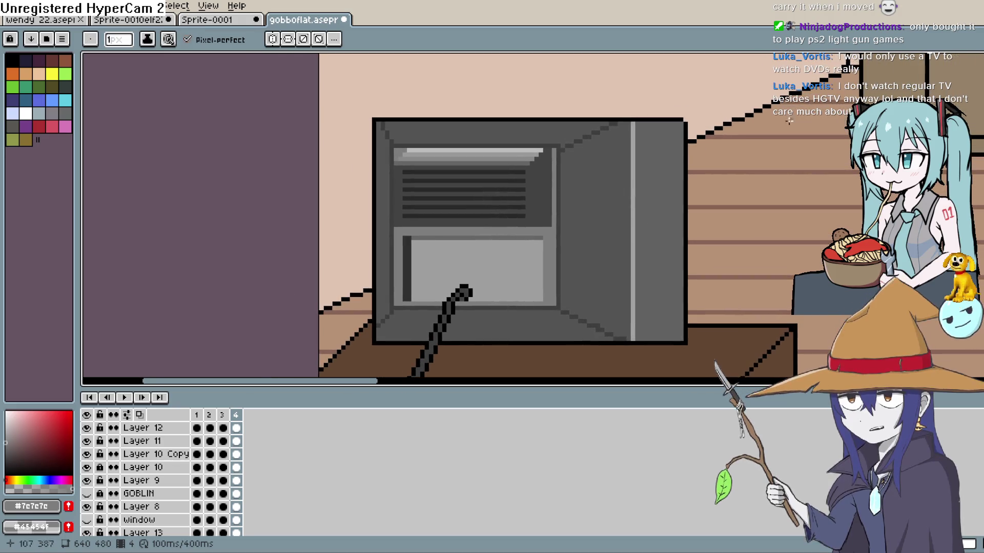
key("e")
left_click(566, 136, "alt")
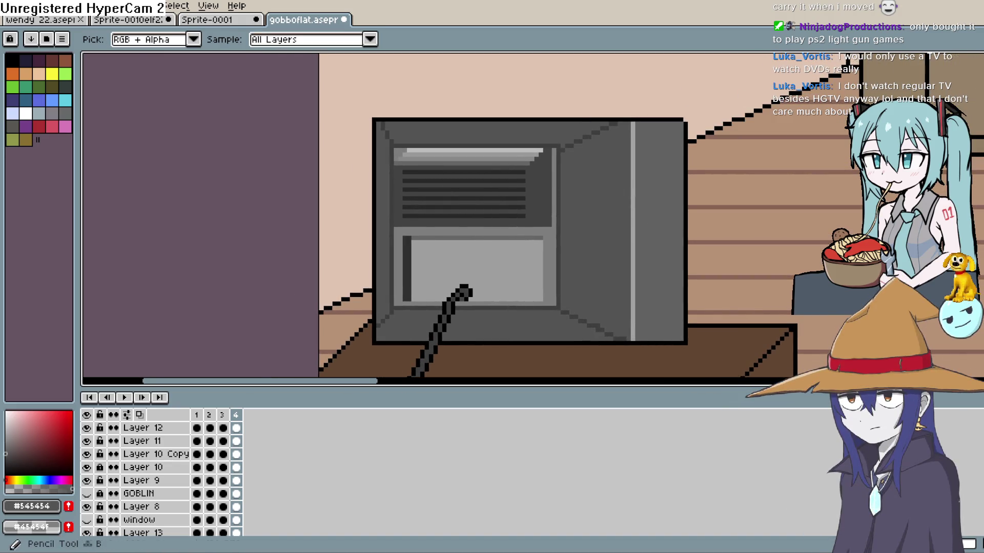
scroll(596, 135, "up", 1)
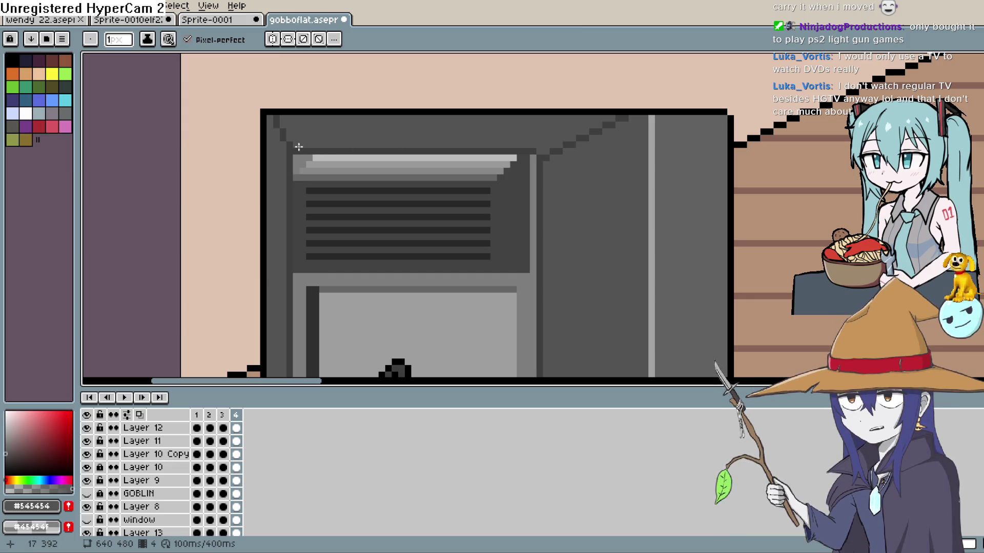
key("space")
mouse_move(595, 259)
left_mouse_down()
mouse_move(537, 228)
mouse_move(549, 213)
left_mouse_up()
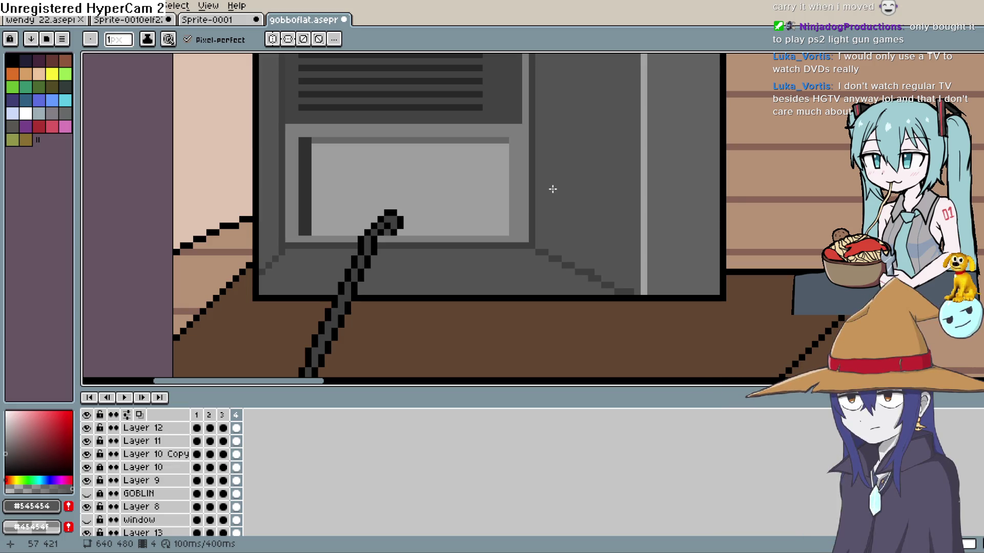
scroll(666, 220, "down", 3)
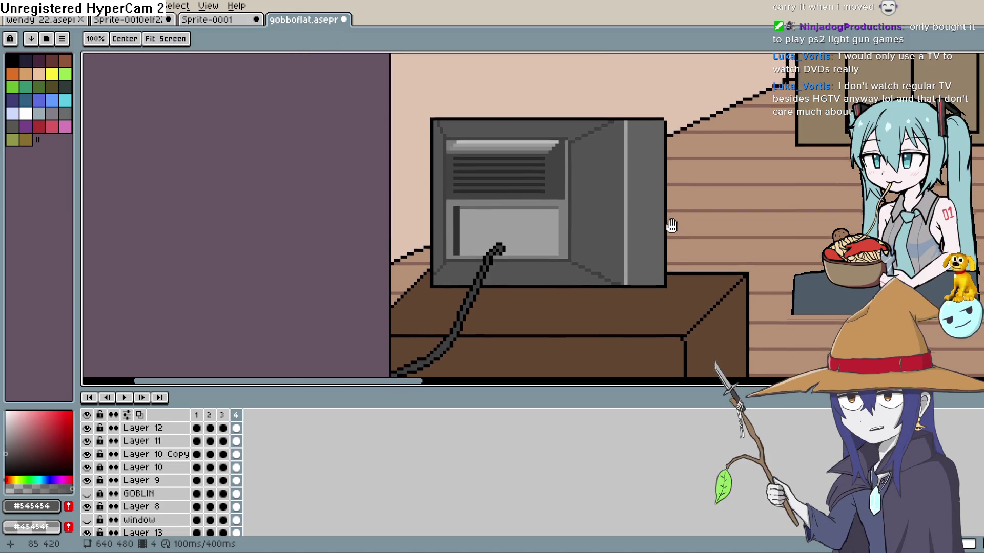
scroll(656, 215, "up", 4)
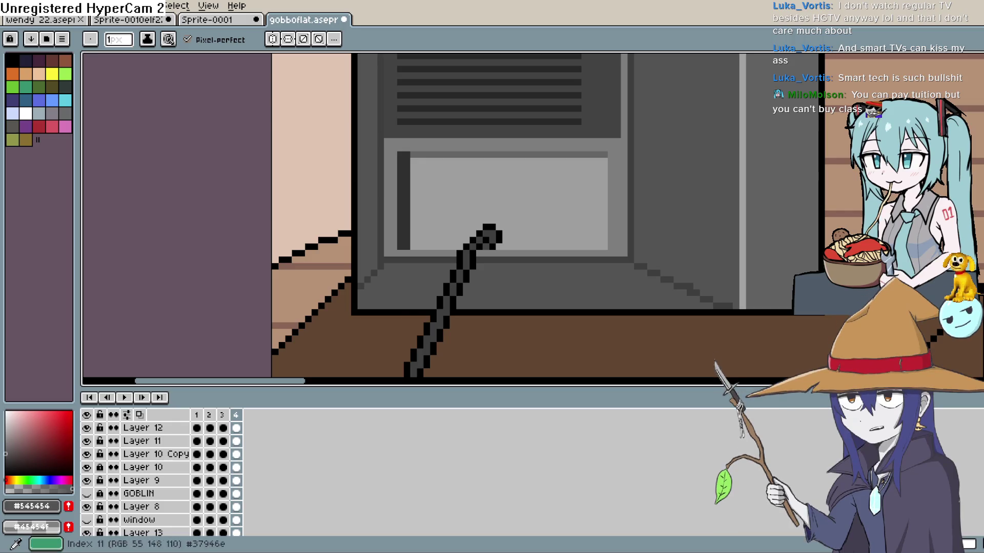
Choose yellow and place trial pixels on the TV's lower panel, undoing the misplaced ones
left_click(51, 74)
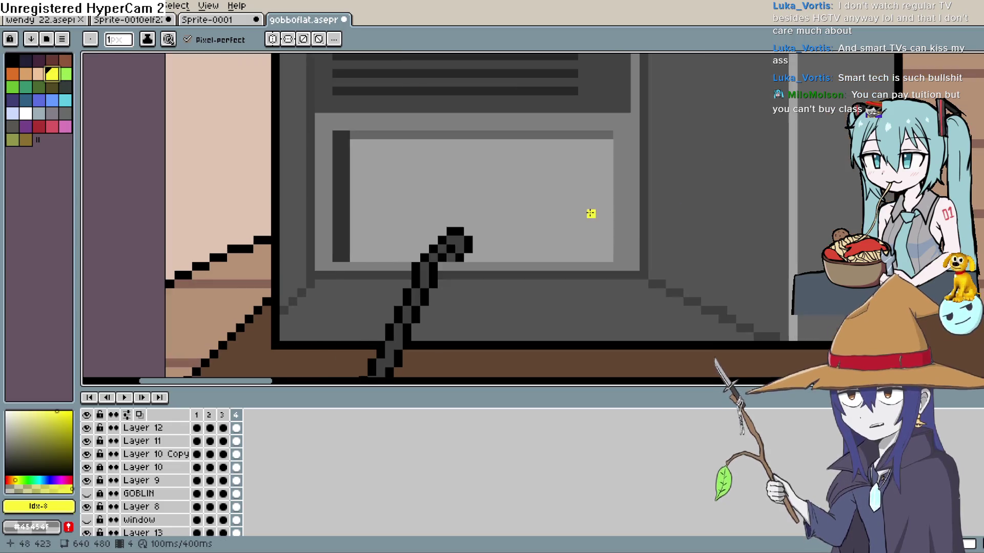
scroll(588, 225, "up", 4)
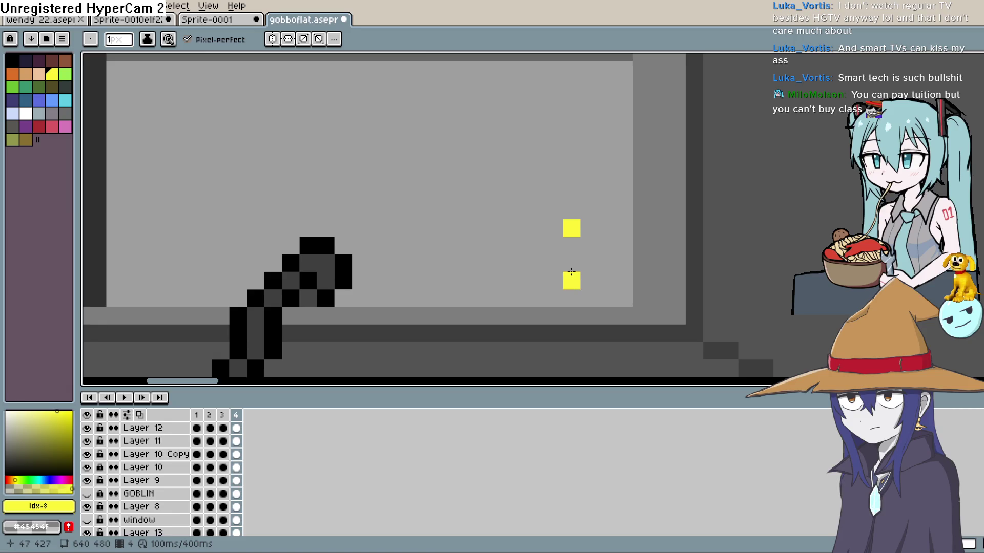
left_click_drag(571, 263, 590, 262)
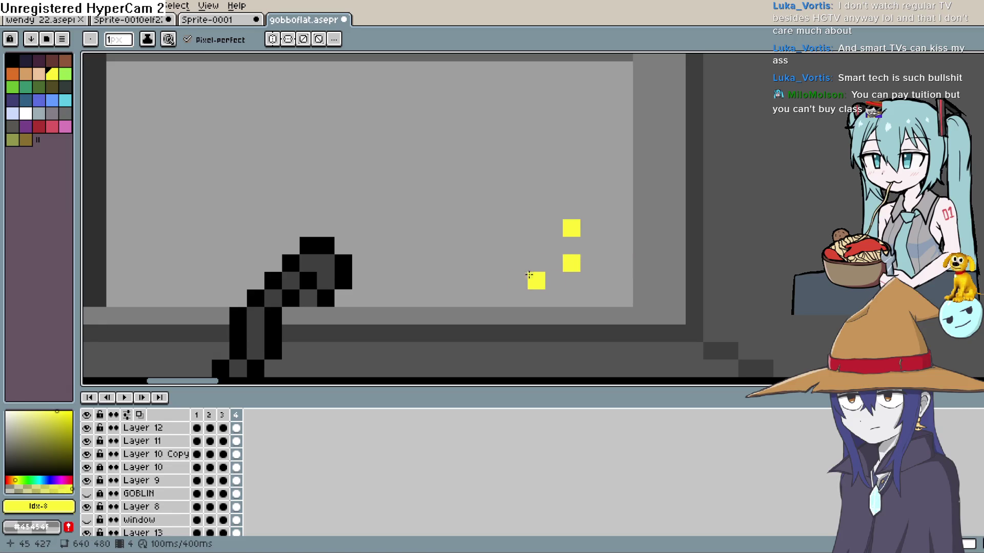
left_click_drag(529, 275, 537, 241)
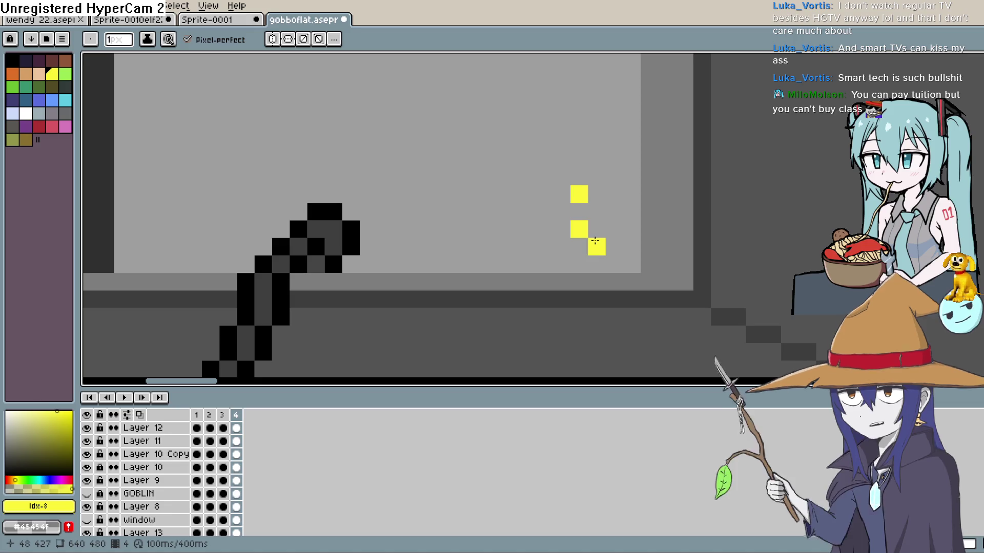
left_click(594, 240)
left_click(611, 225)
left_click(595, 209)
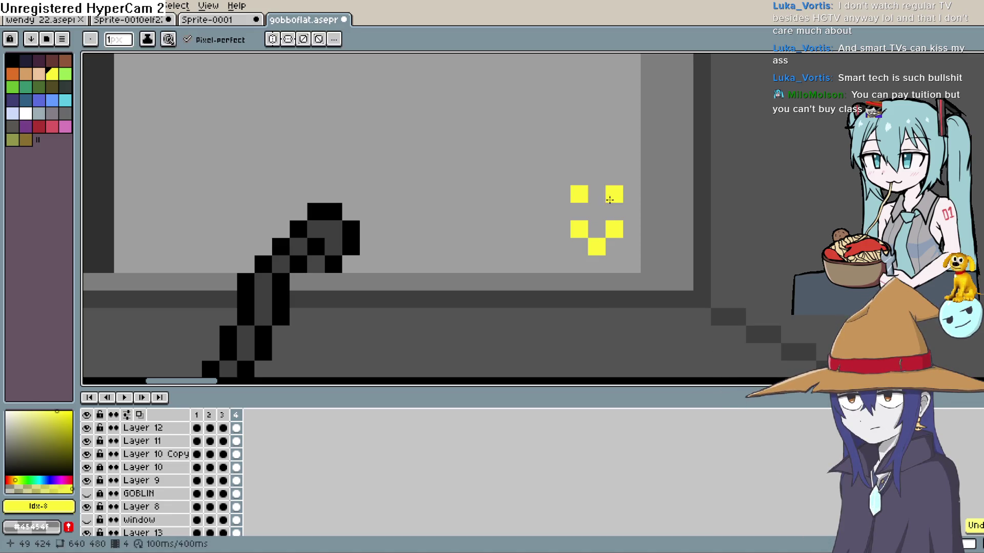
key("ctrl+z")
key("ctrl+z")
key("ctrl+z")
Pencil two yellow plus shapes near the lower panel's right edge
left_click(577, 229)
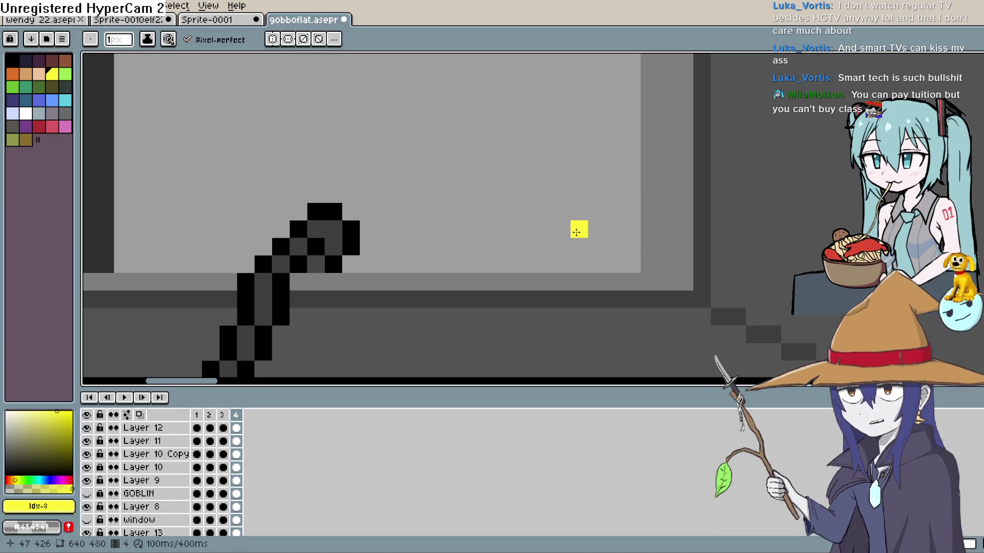
left_click(597, 211)
left_click(561, 211)
left_click(579, 194)
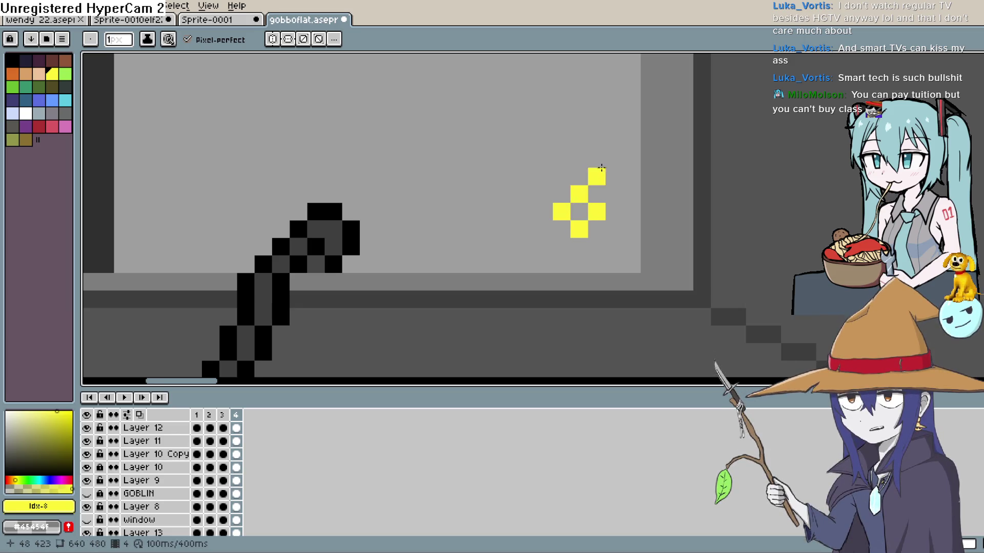
left_click(578, 156)
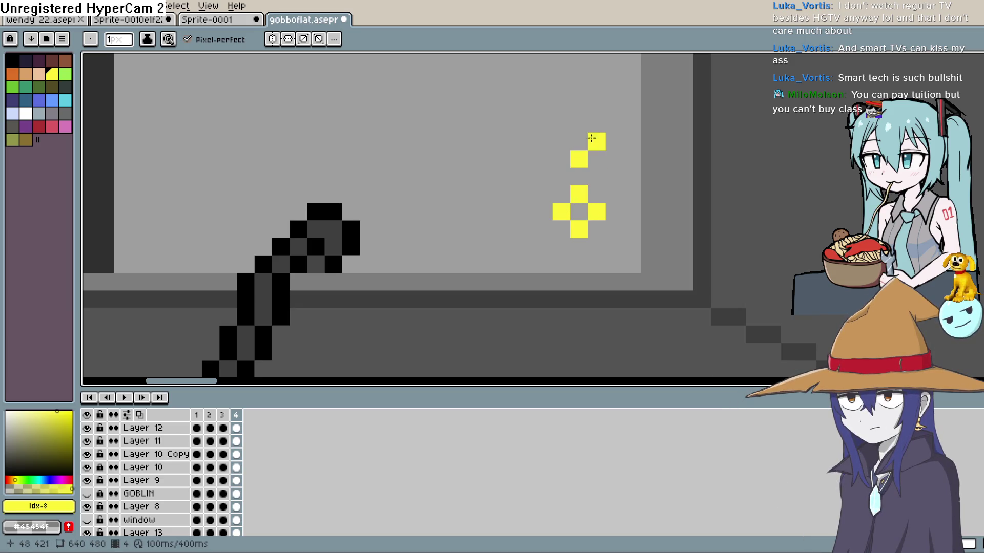
left_click(597, 142)
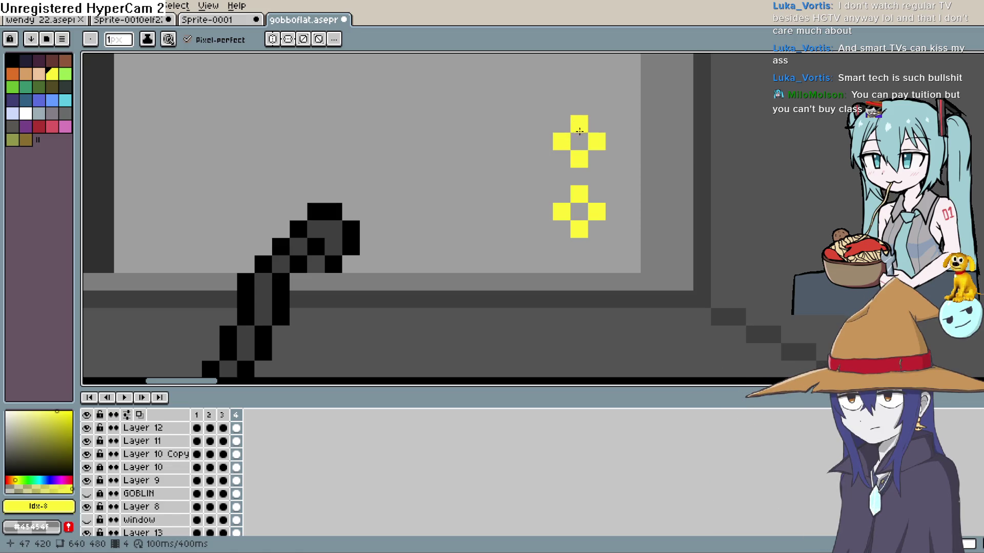
Give the yellow crosses dark centres and undo a trial white highlight beside them
left_click_drag(45, 439, 5, 459)
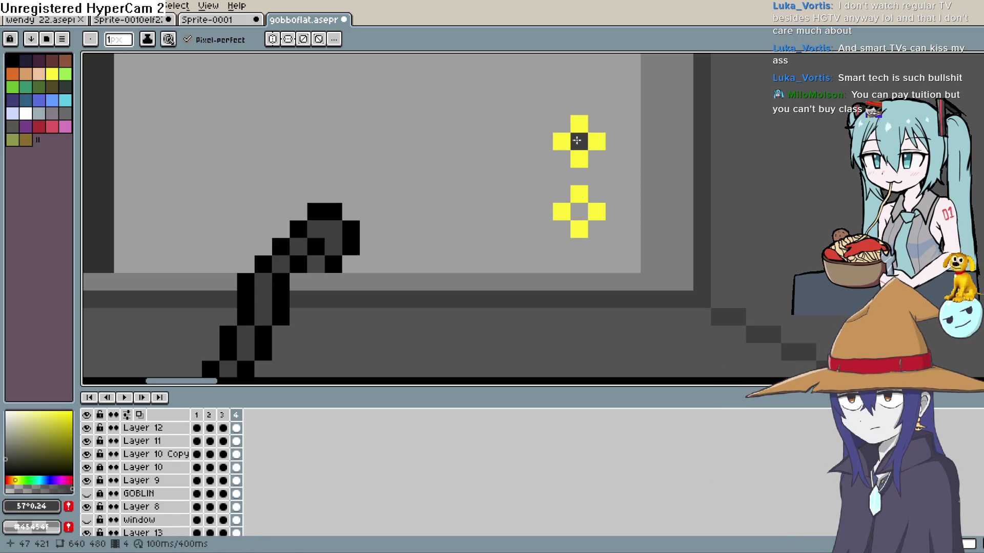
left_click(576, 208)
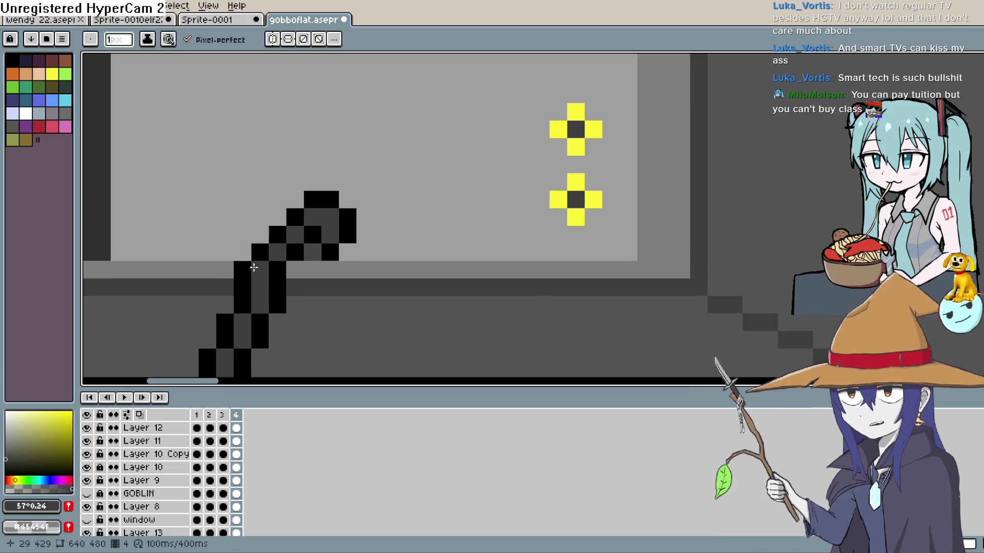
left_click(6, 435)
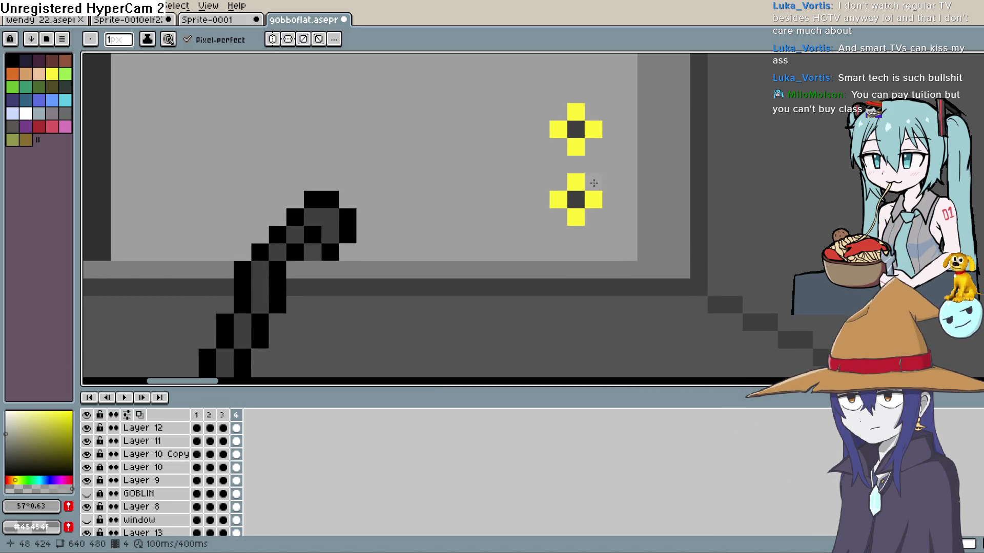
left_click(6, 412)
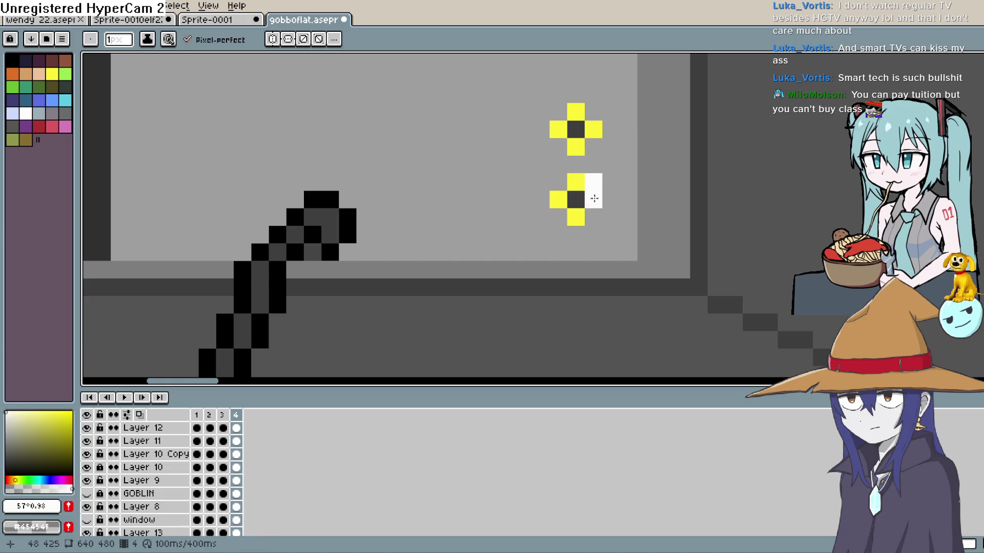
left_click_drag(594, 198, 600, 198)
left_click_drag(593, 136, 594, 112)
scroll(608, 158, "down", 3)
scroll(666, 204, "down", 1)
key("ctrl+z")
key("ctrl+z")
key("ctrl+z")
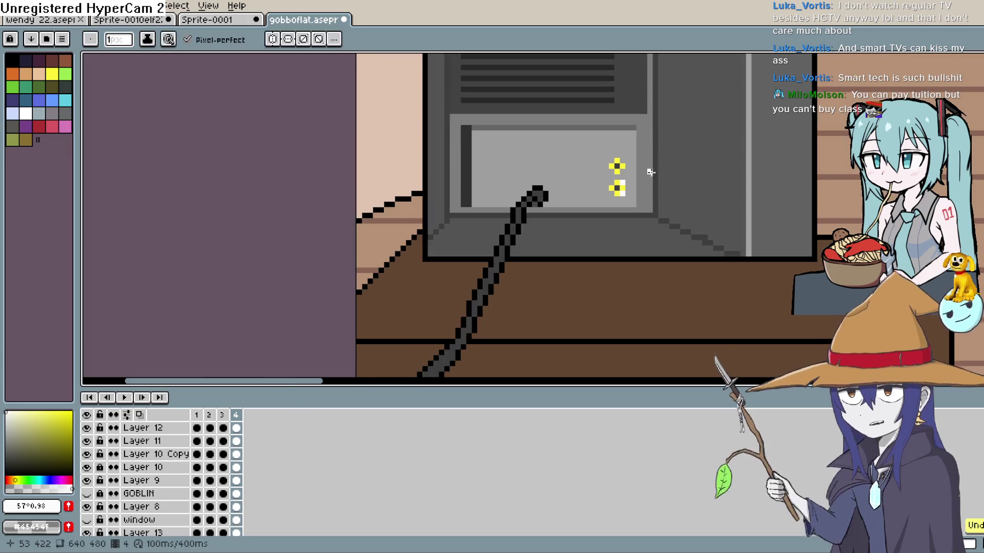
left_click_drag(637, 175, 633, 202)
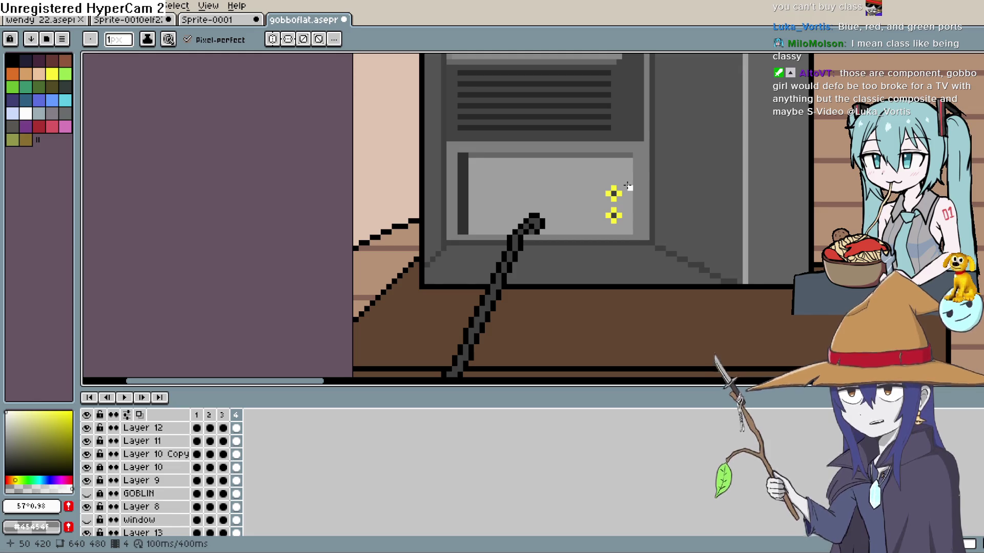
Switch to red and pencil two plus shapes left of the yellow crosses
key("i")
scroll(627, 186, "up", 1)
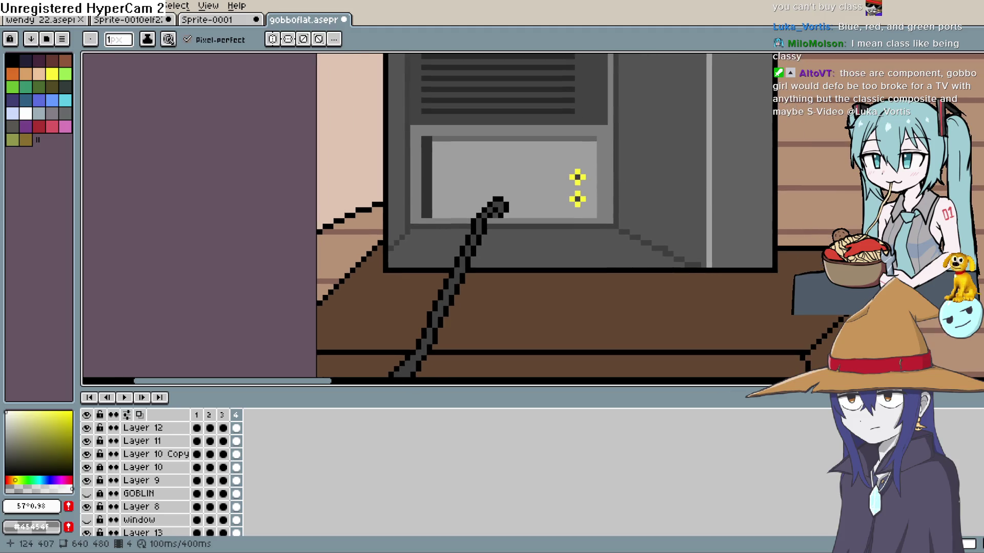
scroll(550, 175, "up", 1)
scroll(527, 175, "up", 1)
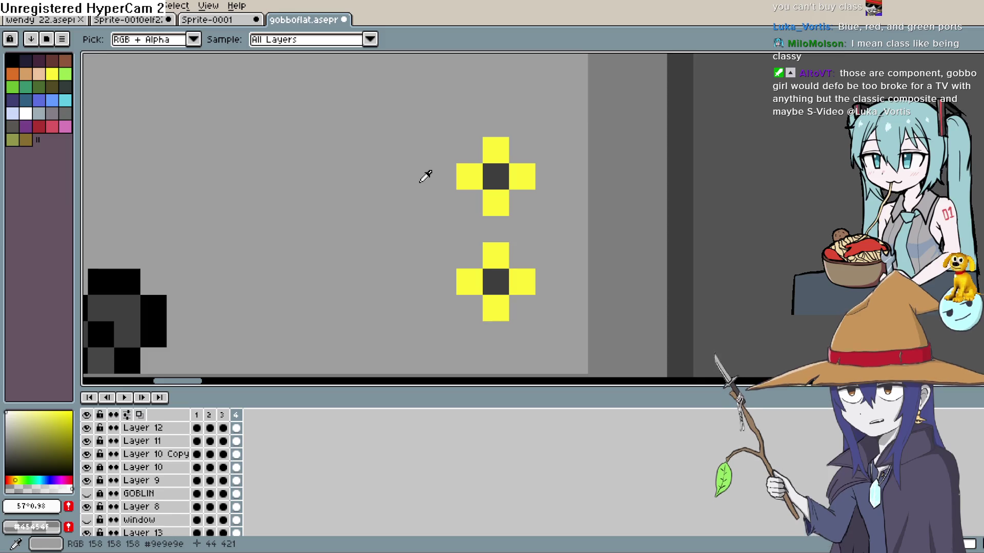
left_click(456, 209)
left_click(484, 197)
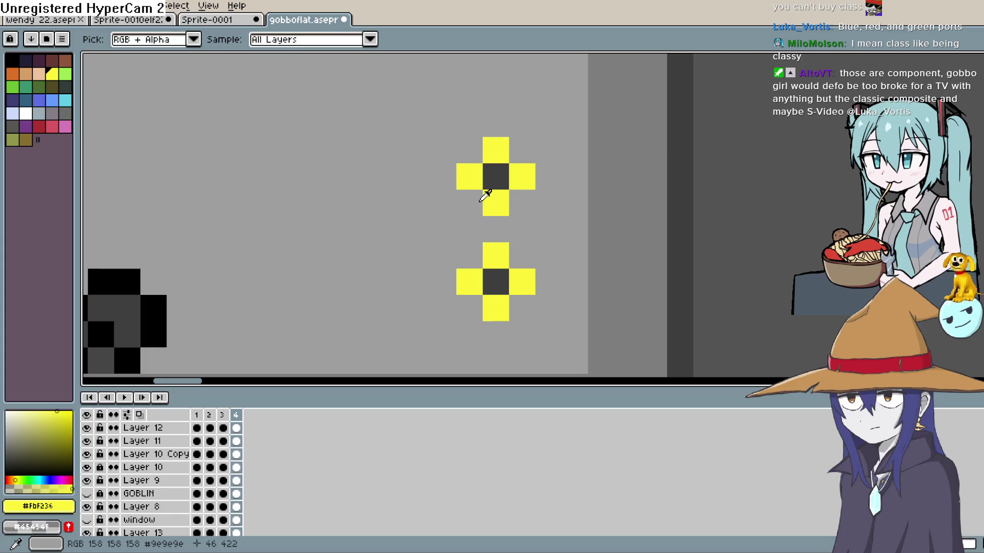
left_click(70, 480)
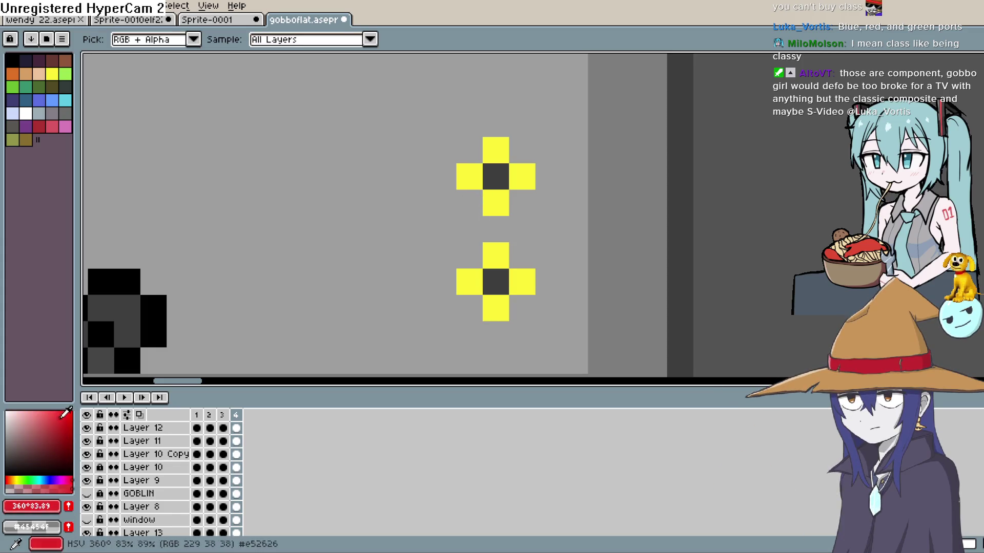
key("b")
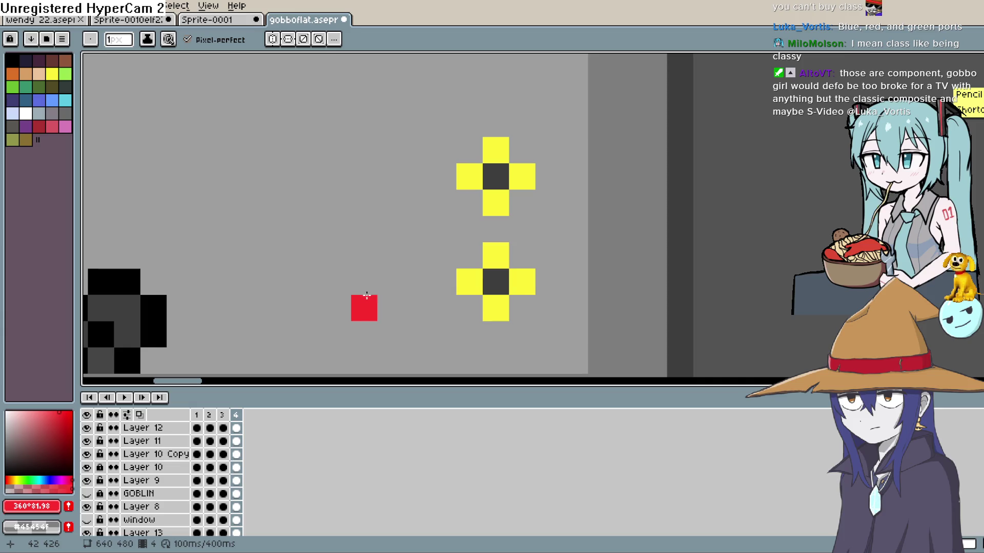
left_click(390, 307)
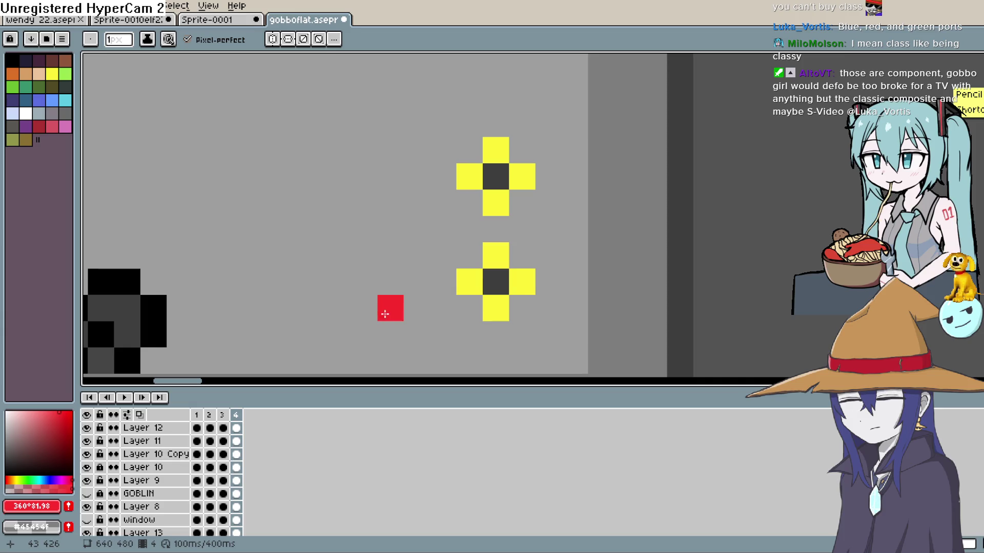
left_click(416, 282)
left_click(364, 281)
left_click(388, 253)
left_click(397, 197)
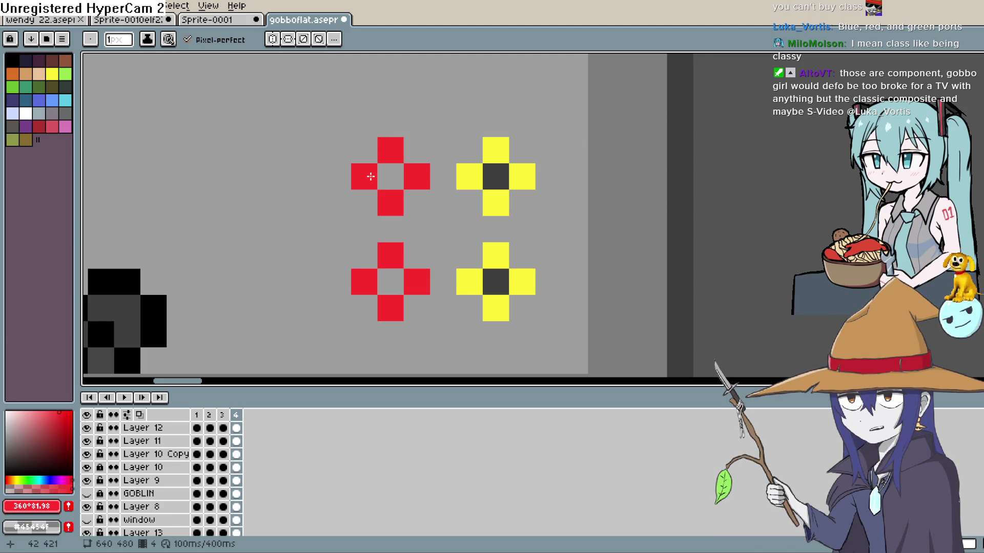
Bucket-fill both red crosses' centres with the dark grey sampled from a yellow cross
key("z")
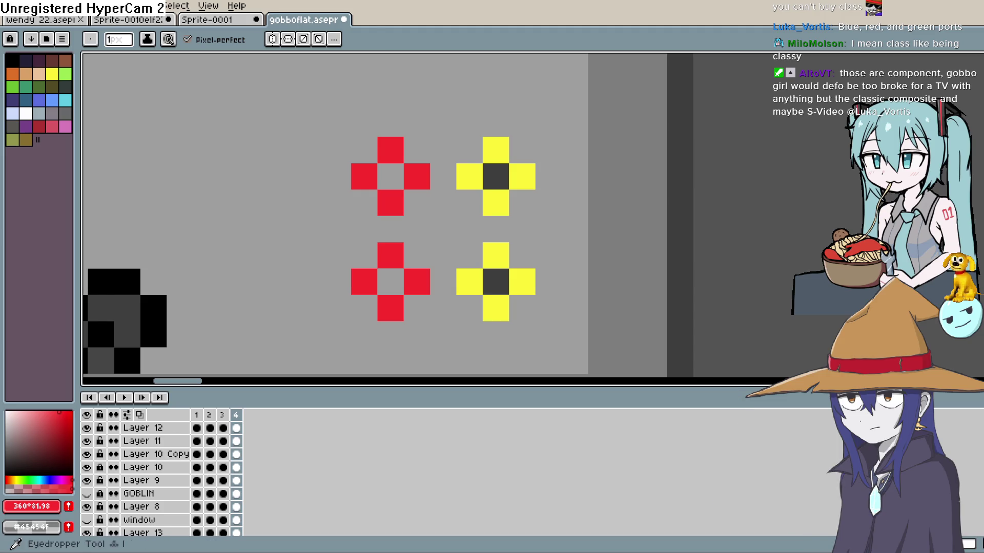
left_click(495, 175)
key("g")
left_click(391, 173)
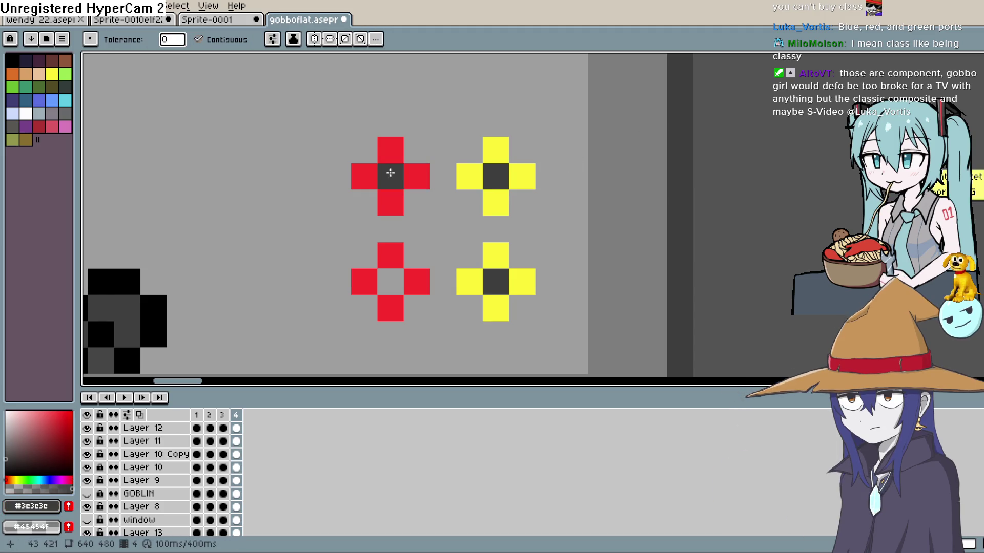
left_click(390, 281)
key("b")
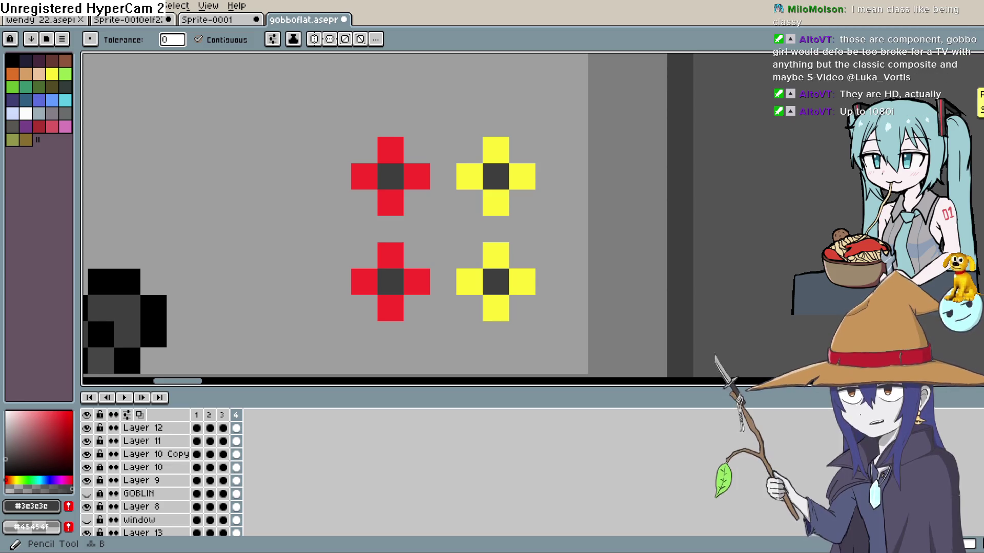
key("minus")
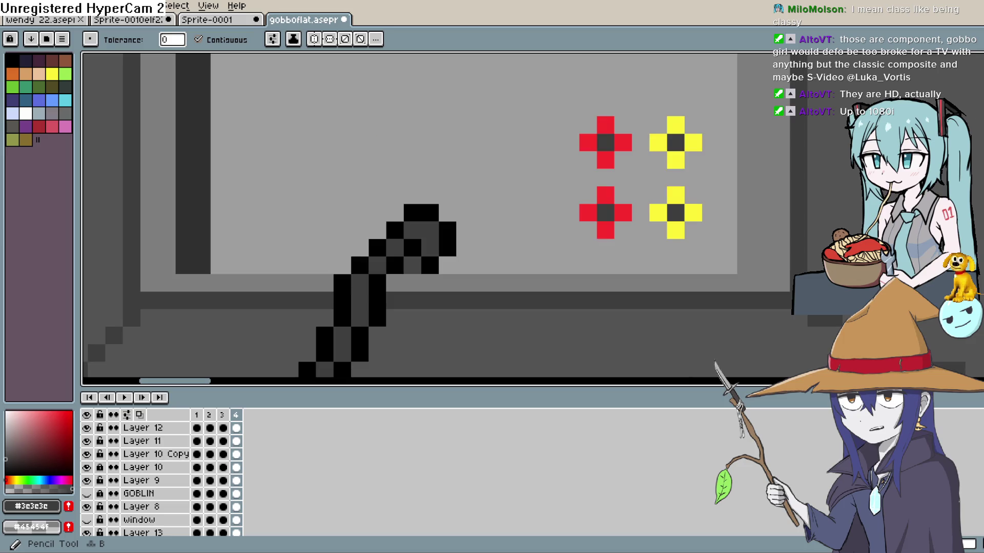
scroll(533, 236, "up", 2)
mouse_move(622, 222)
left_mouse_down()
mouse_move(592, 253)
mouse_move(565, 175)
left_mouse_up()
key("w")
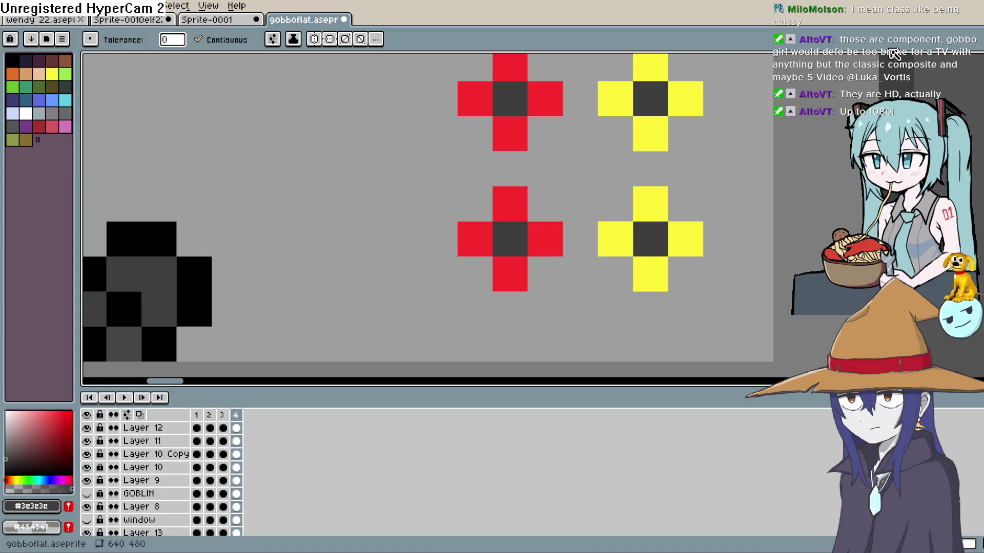
Undo a stray dark fill on a red cross arm and select white as the colour
key("h")
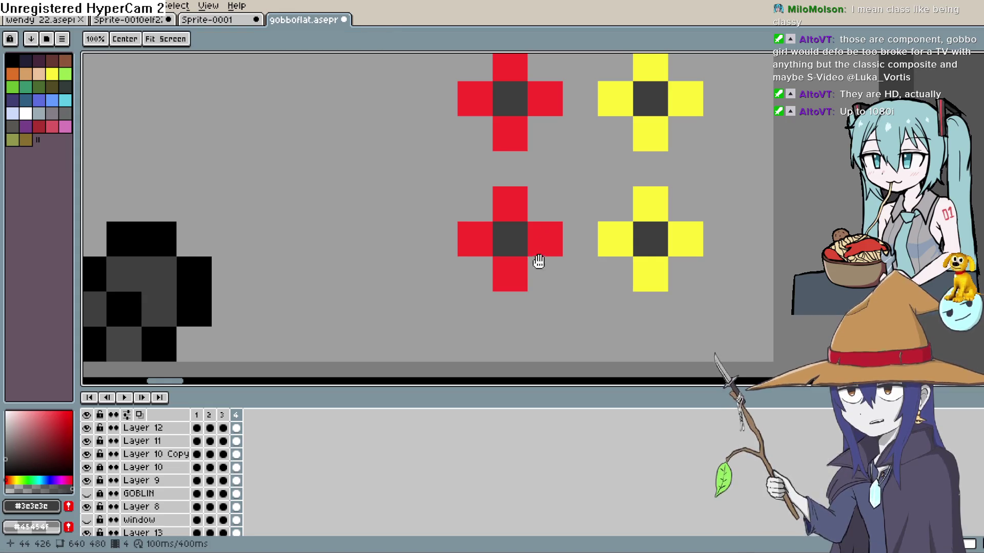
mouse_move(539, 262)
left_mouse_down()
mouse_move(674, 266)
mouse_move(655, 266)
mouse_move(661, 233)
mouse_move(673, 235)
mouse_move(643, 318)
left_mouse_up()
key("g")
left_click(666, 253)
scroll(666, 254, "up", 1)
key("ctrl+z")
scroll(643, 318, "down", 1)
scroll(707, 305, "down", 2)
mouse_move(707, 305)
left_mouse_down()
mouse_move(768, 191)
mouse_move(747, 194)
left_mouse_up()
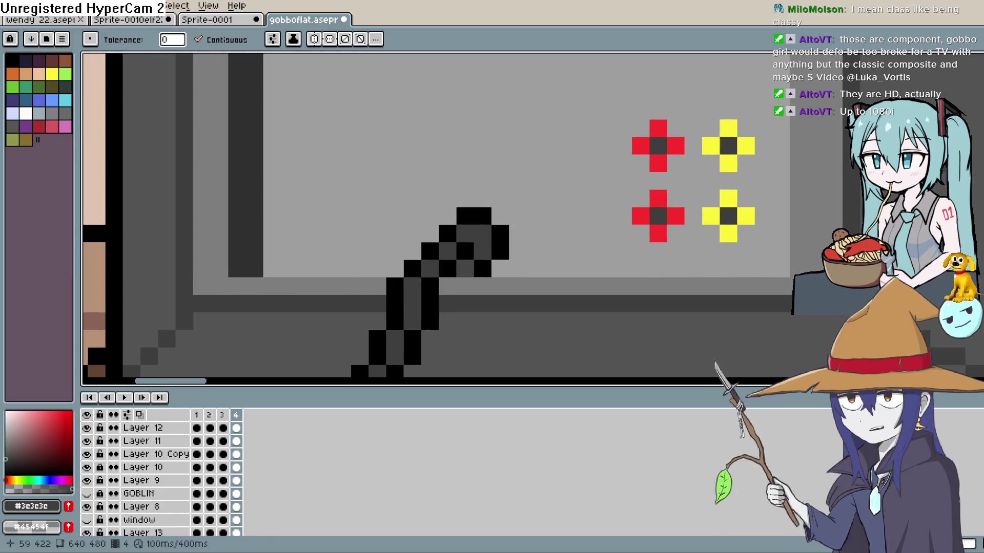
left_click(26, 113)
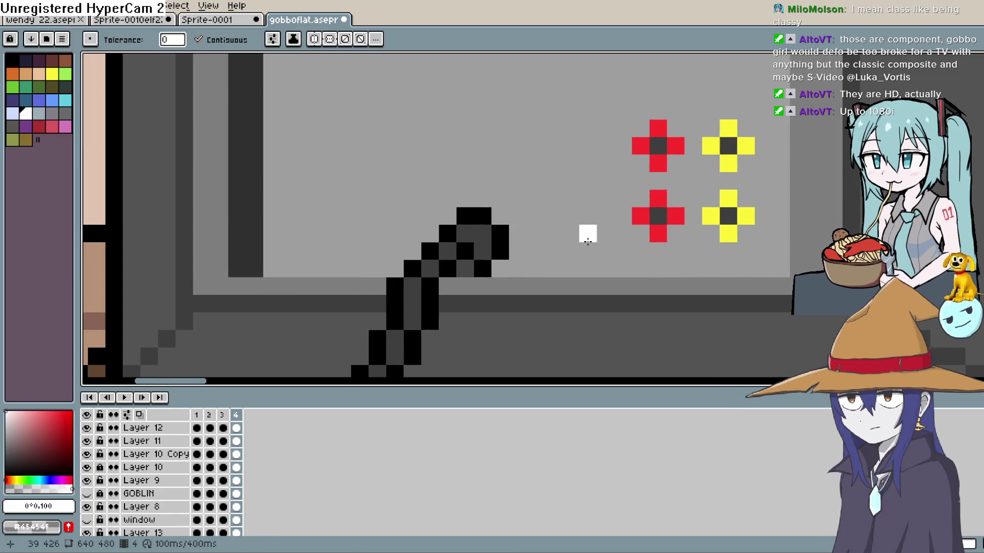
left_click(588, 241)
key("ctrl+z")
key("b")
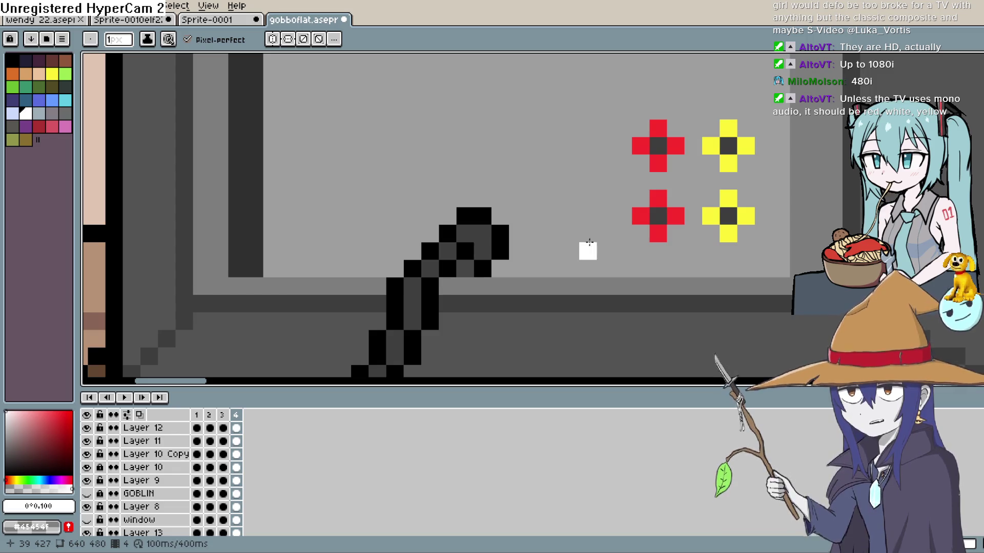
Pencil two white plus shapes left of the red crosses
left_click(588, 233)
left_click(606, 216)
left_click(571, 216)
left_click(588, 198)
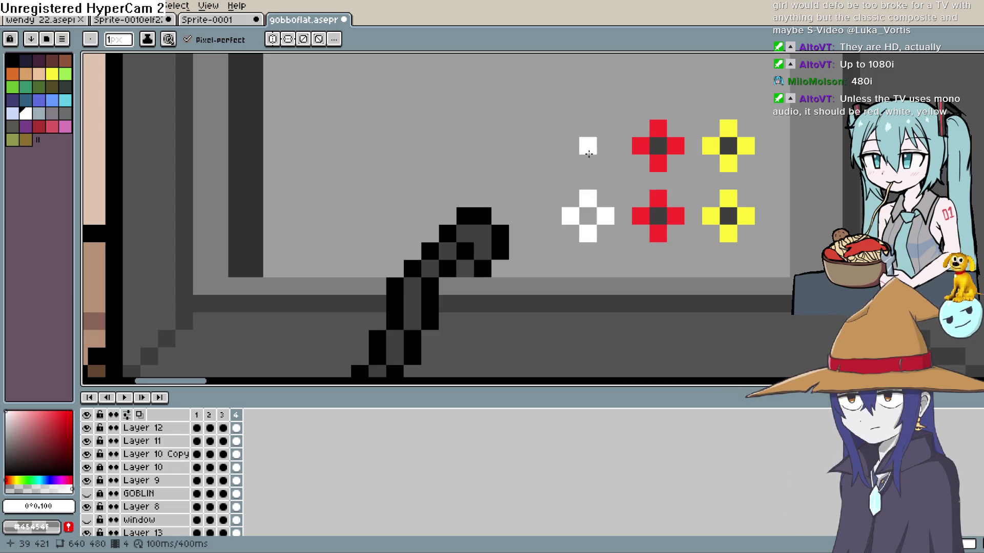
left_click(588, 128)
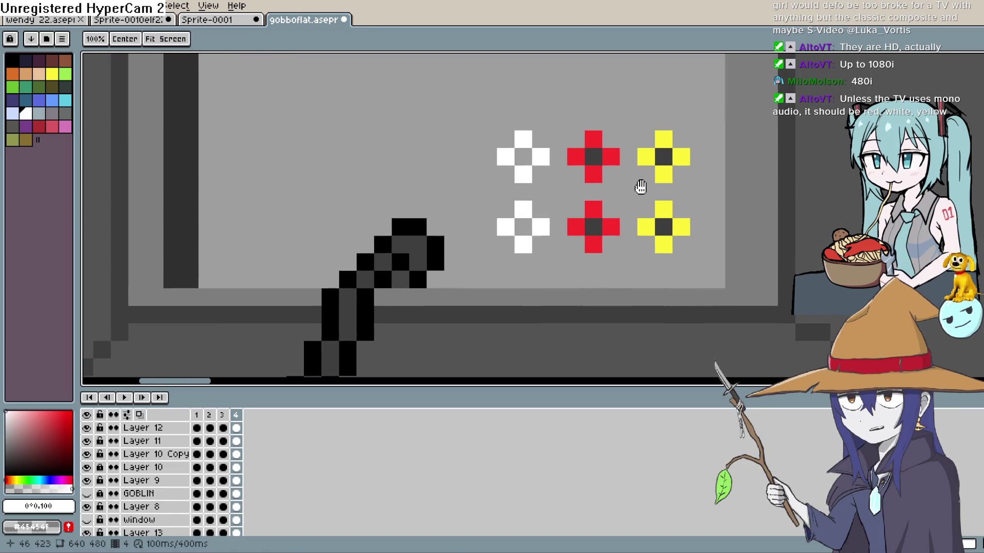
mouse_move(626, 106)
left_mouse_down()
mouse_move(641, 186)
mouse_move(669, 201)
left_mouse_up()
key("b")
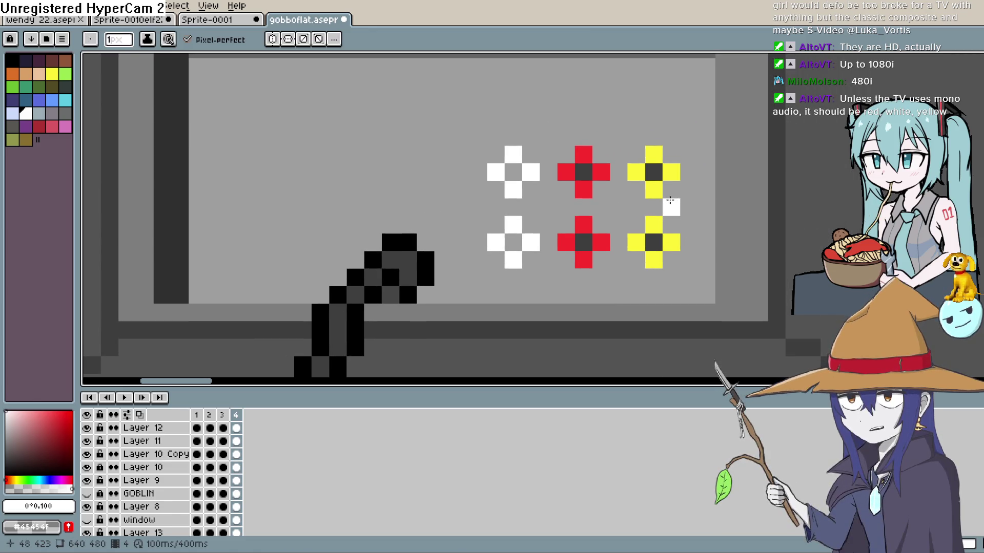
Bucket-fill both white crosses' centres with dark grey sampled from a yellow cross
key("i")
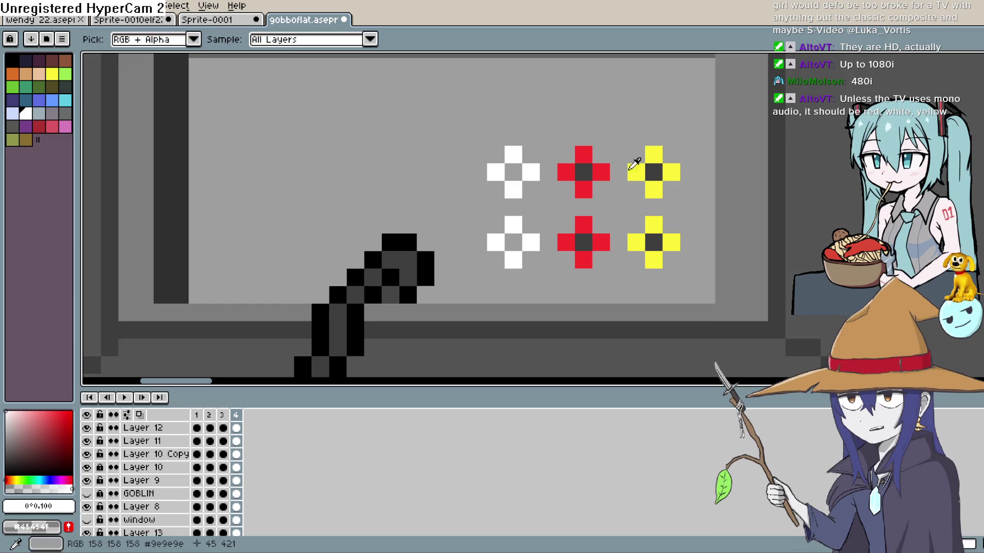
left_click(653, 172)
key("g")
left_click(513, 172)
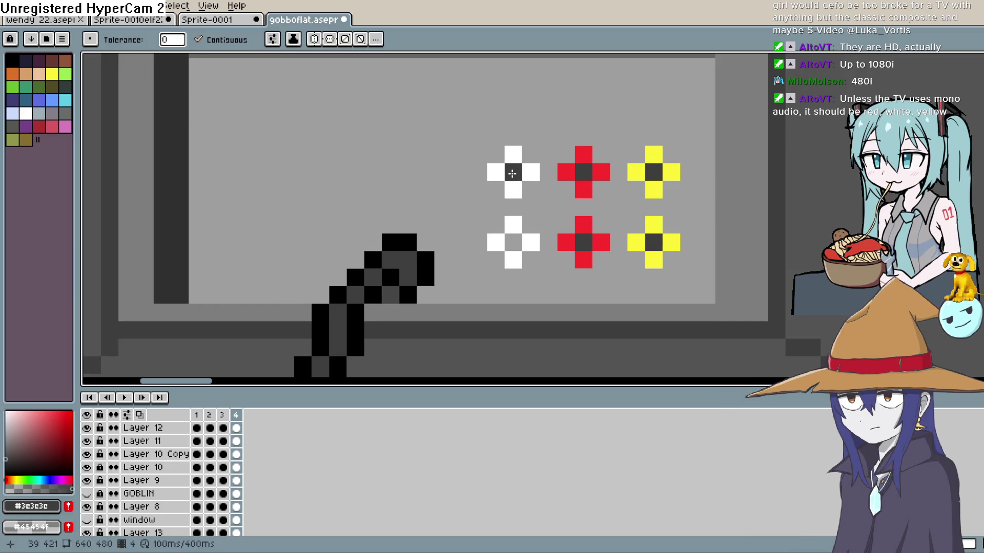
left_click(514, 242)
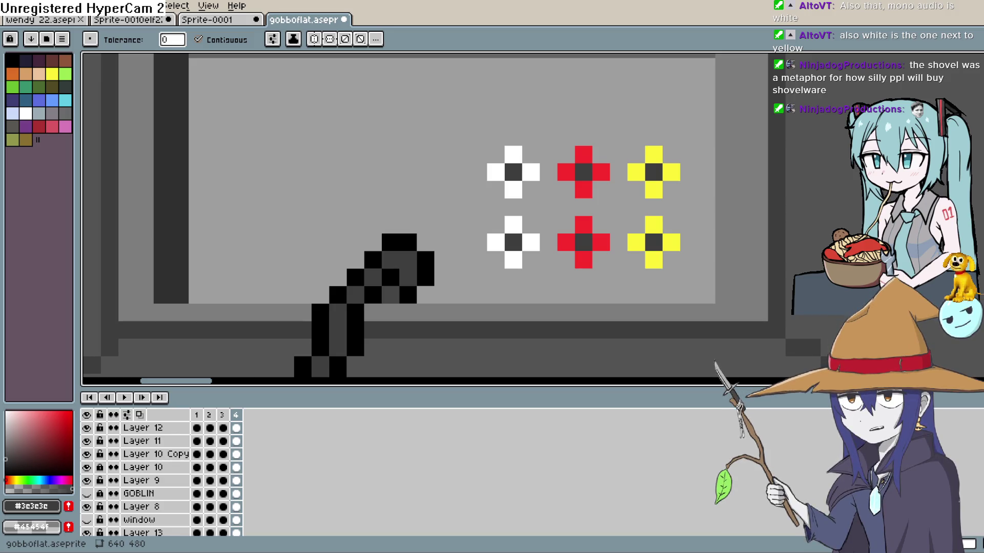
scroll(470, 206, "down", 5)
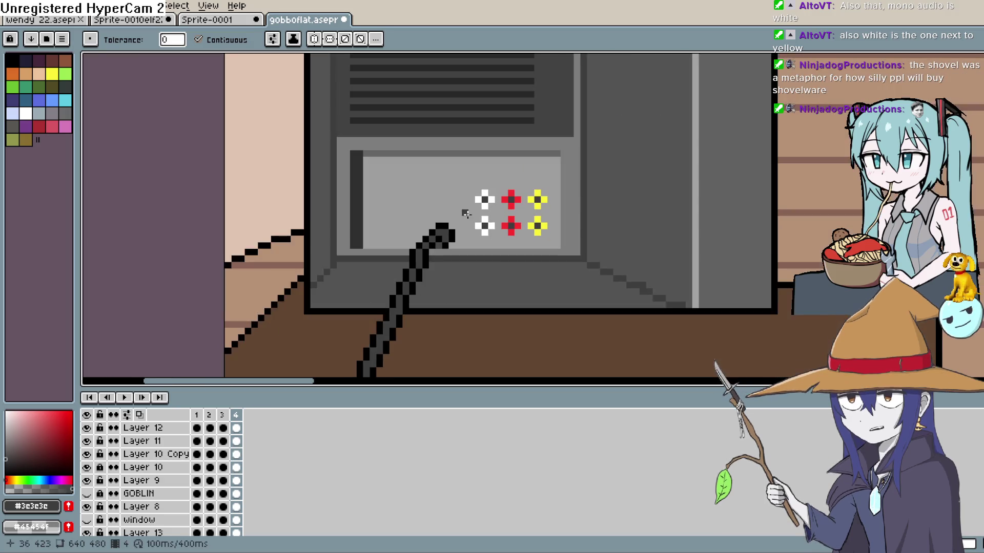
scroll(470, 205, "up", 1)
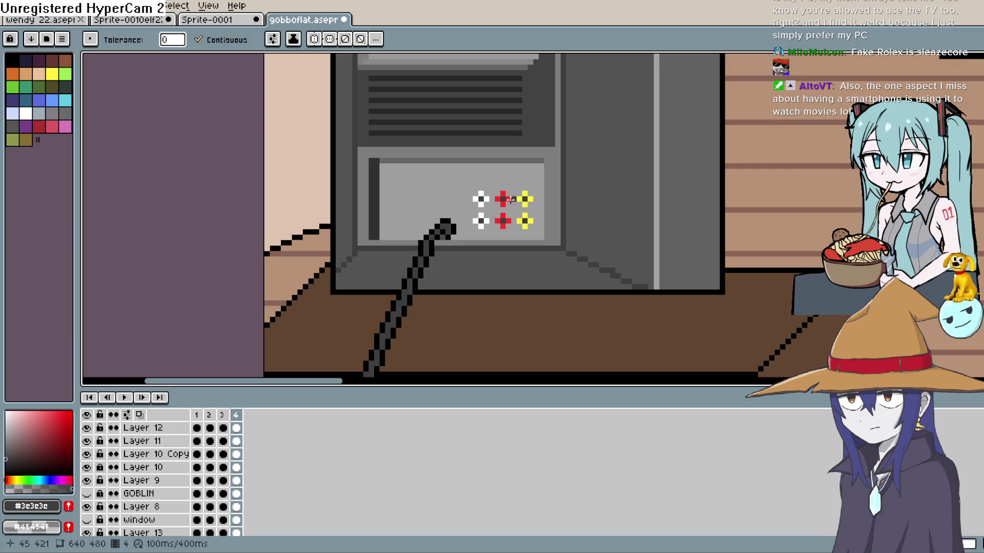
left_click_drag(507, 205, 480, 205)
scroll(507, 205, "up", 1)
scroll(532, 184, "up", 1)
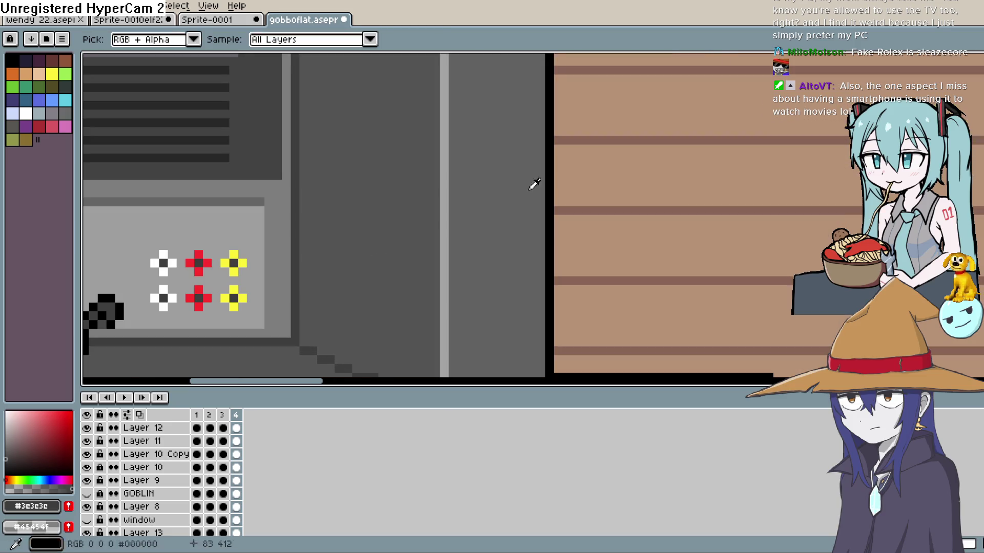
scroll(531, 185, "left", 3)
left_click(325, 204)
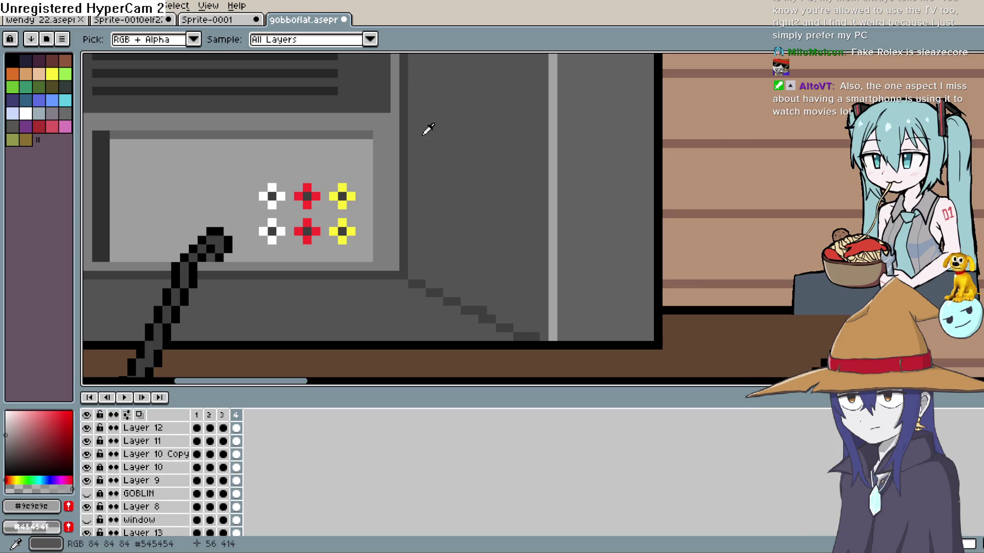
left_click_drag(344, 193, 433, 182)
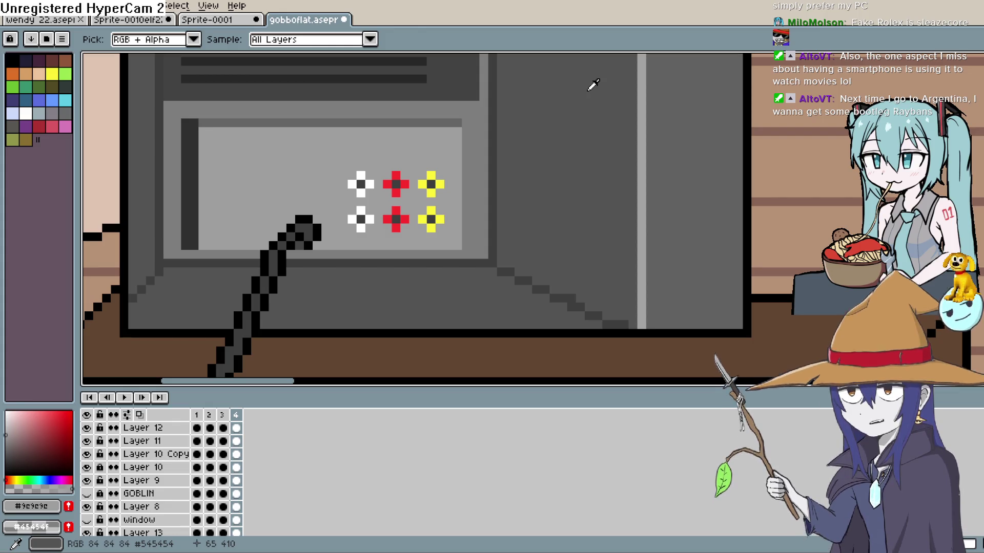
left_click_drag(415, 211, 478, 186)
scroll(478, 185, "down", 2)
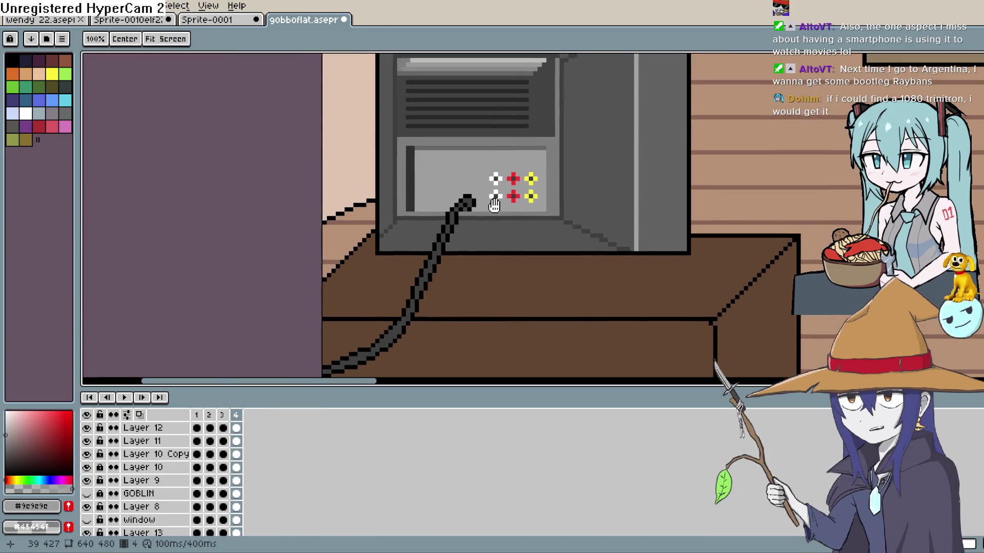
scroll(564, 205, "down", 2)
key("i")
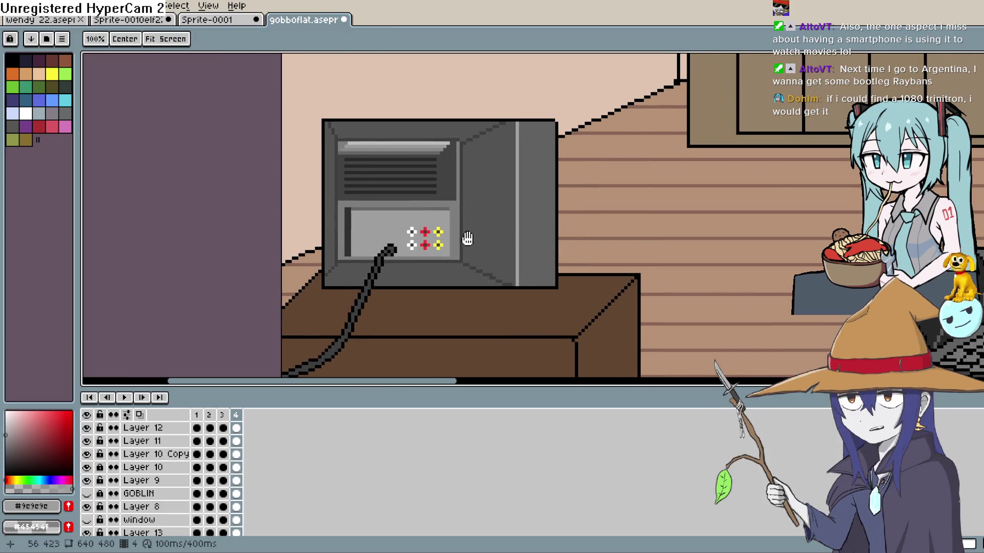
left_click_drag(467, 229, 606, 202)
scroll(606, 203, "up", 1)
scroll(594, 208, "down", 2)
scroll(564, 216, "up", 2)
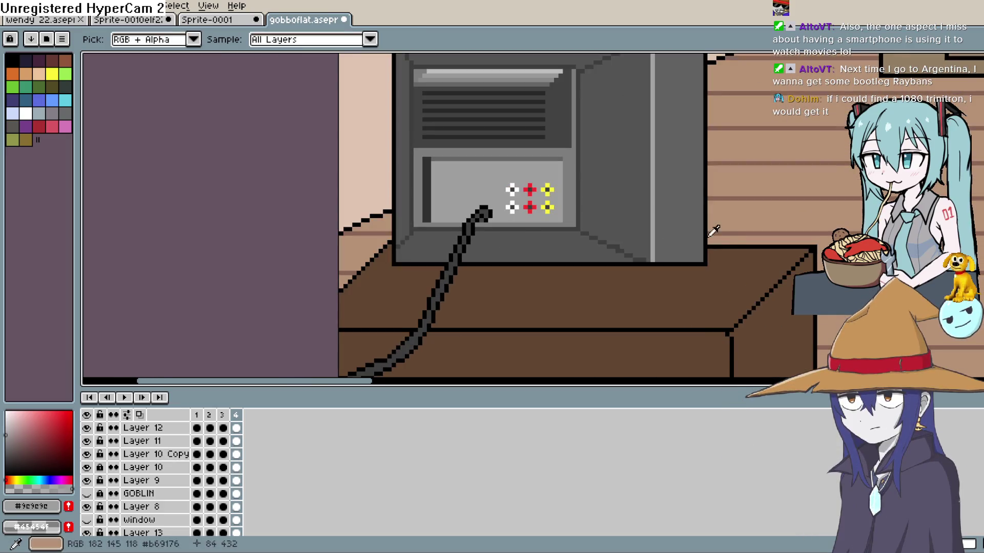
mouse_move(715, 229)
left_mouse_down()
mouse_move(614, 226)
mouse_move(524, 273)
mouse_move(505, 261)
left_mouse_up()
scroll(622, 217, "down", 1)
scroll(628, 214, "down", 1)
scroll(610, 229, "down", 2)
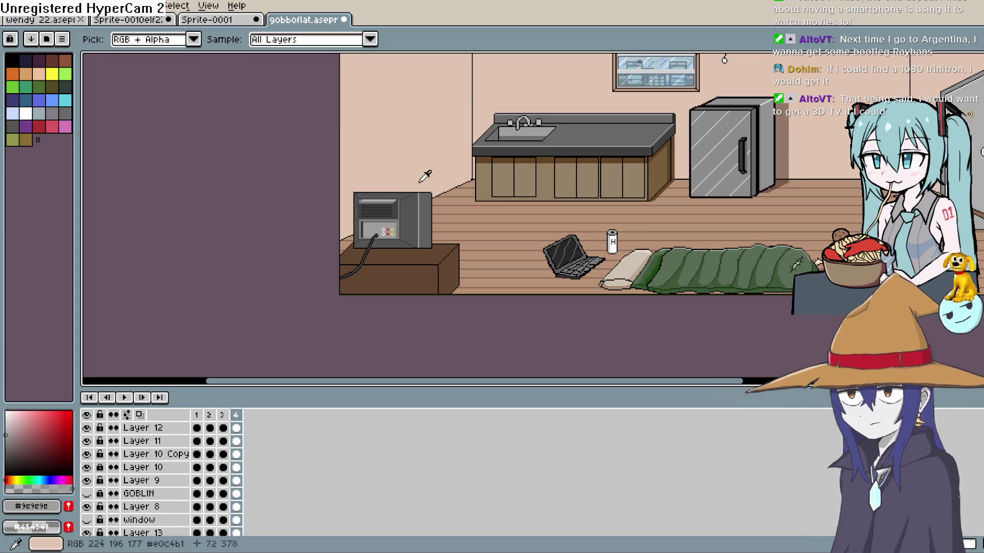
scroll(422, 221, "up", 4)
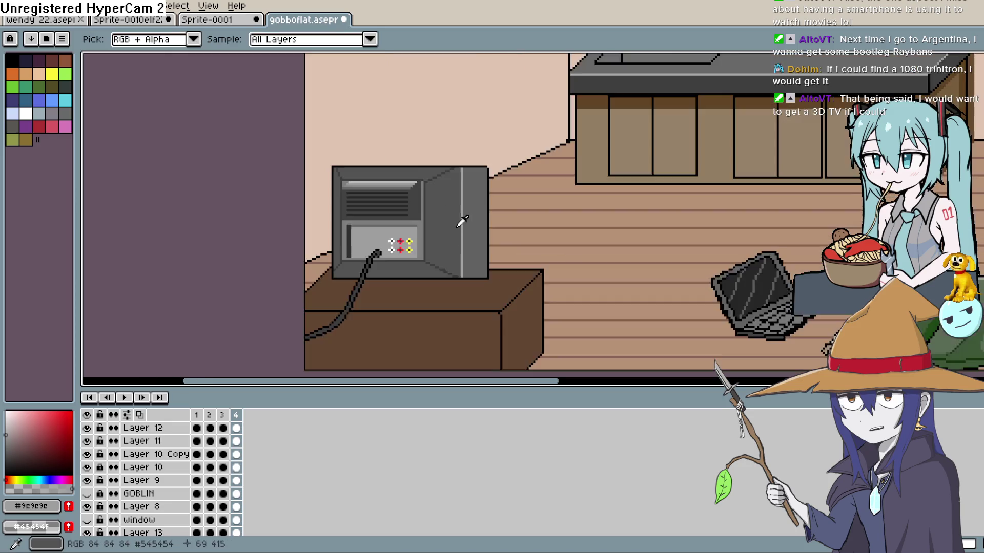
left_click_drag(511, 186, 506, 210)
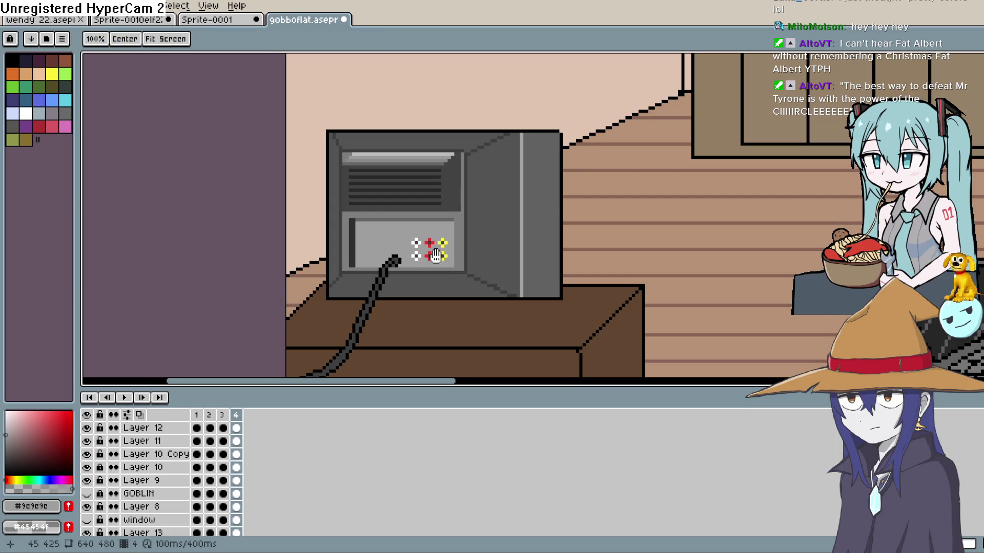
Pencil two short white bars, one above the white button and one above the yellow
scroll(441, 245, "up", 4)
scroll(469, 262, "up", 1)
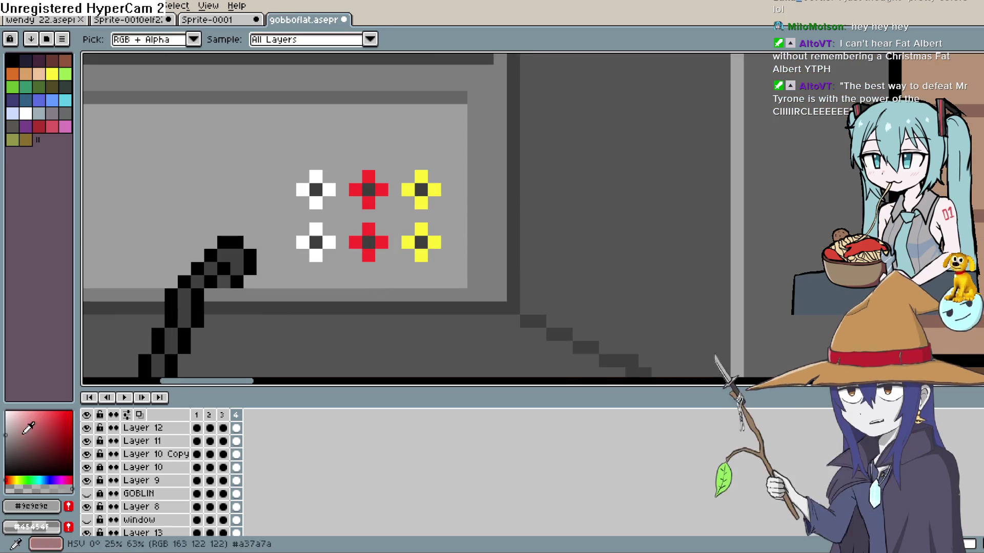
key("b")
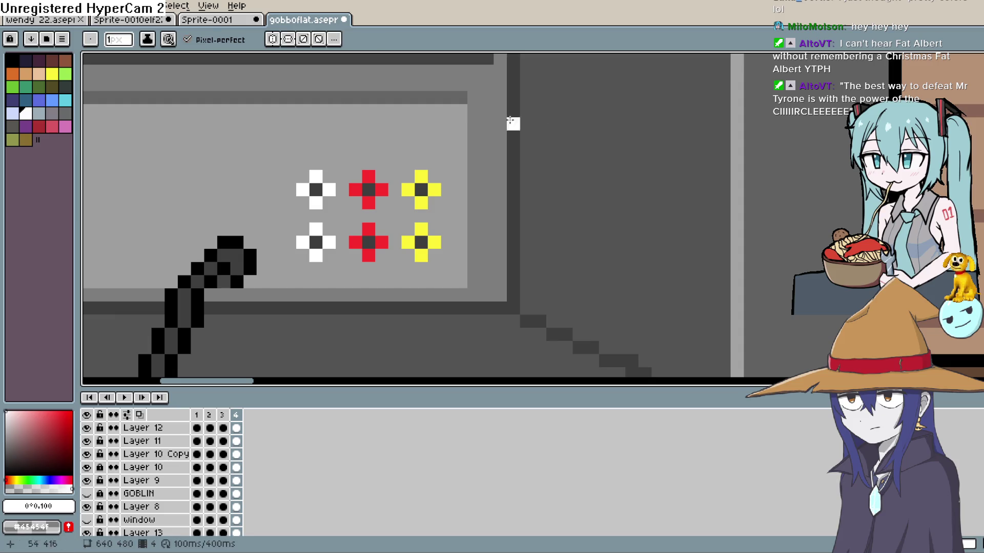
mouse_move(302, 150)
left_mouse_down()
mouse_move(346, 152)
mouse_move(370, 139)
mouse_move(299, 137)
left_mouse_up()
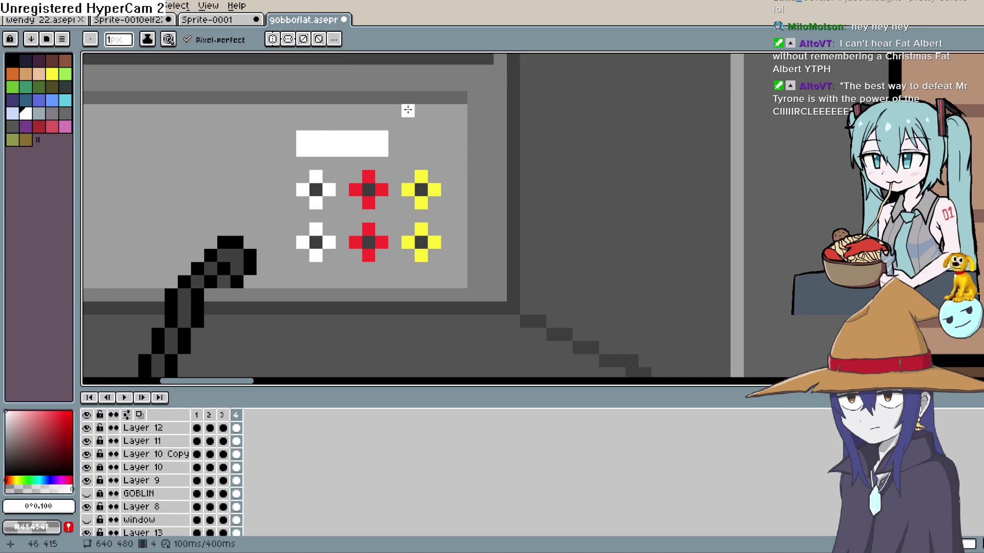
mouse_move(413, 151)
left_mouse_down()
mouse_move(439, 150)
mouse_move(403, 137)
left_mouse_up()
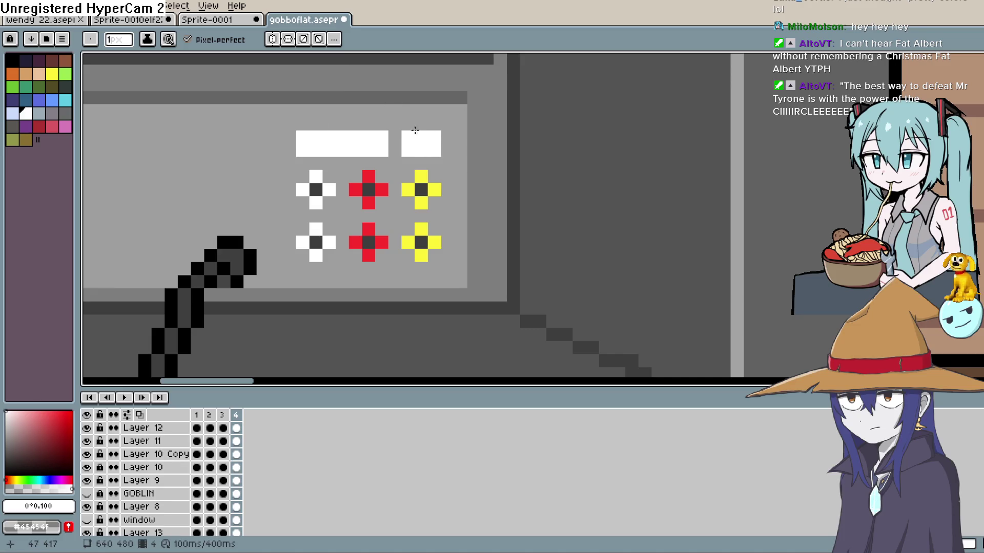
scroll(533, 204, "down", 4)
scroll(533, 204, "down", 3)
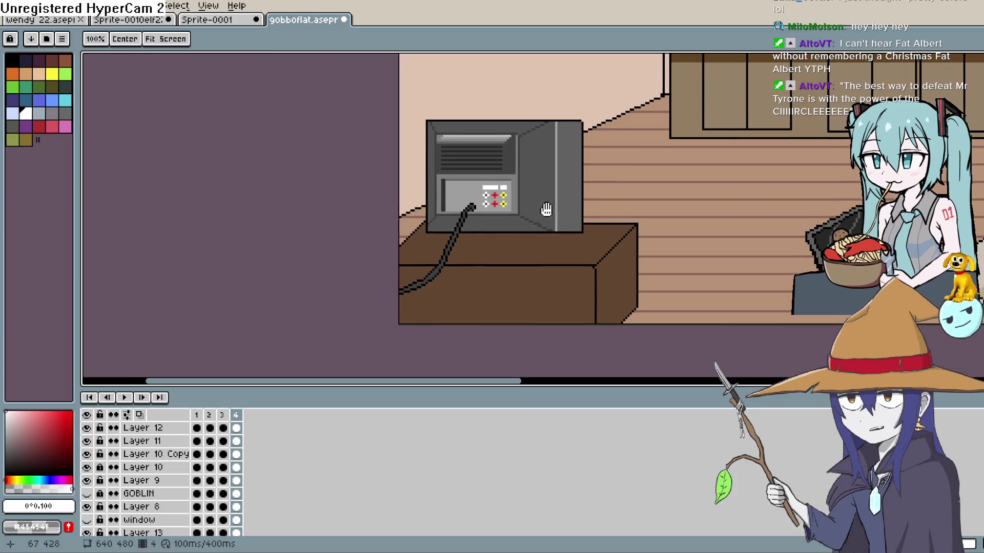
scroll(533, 204, "up", 2)
scroll(533, 204, "up", 2)
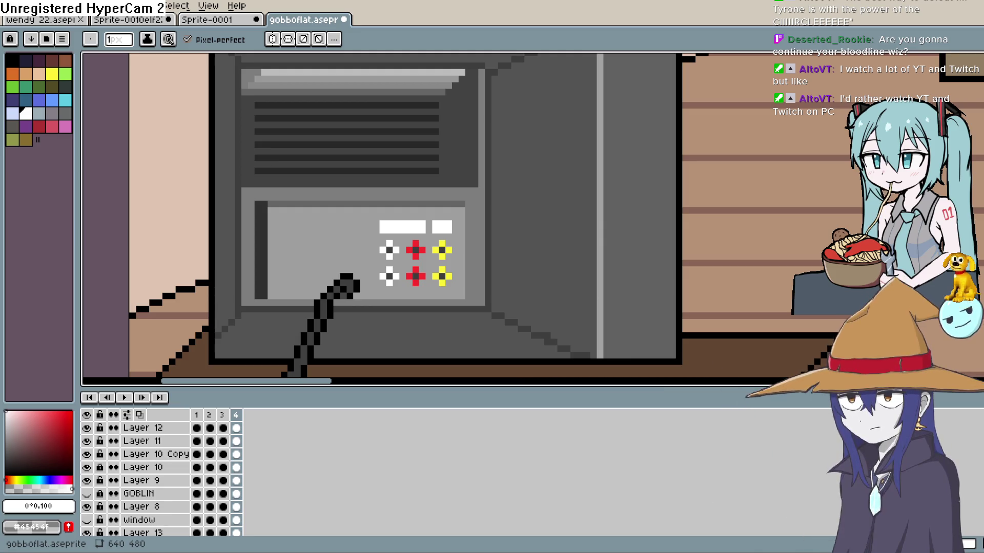
key("h")
scroll(748, 232, "down", 3)
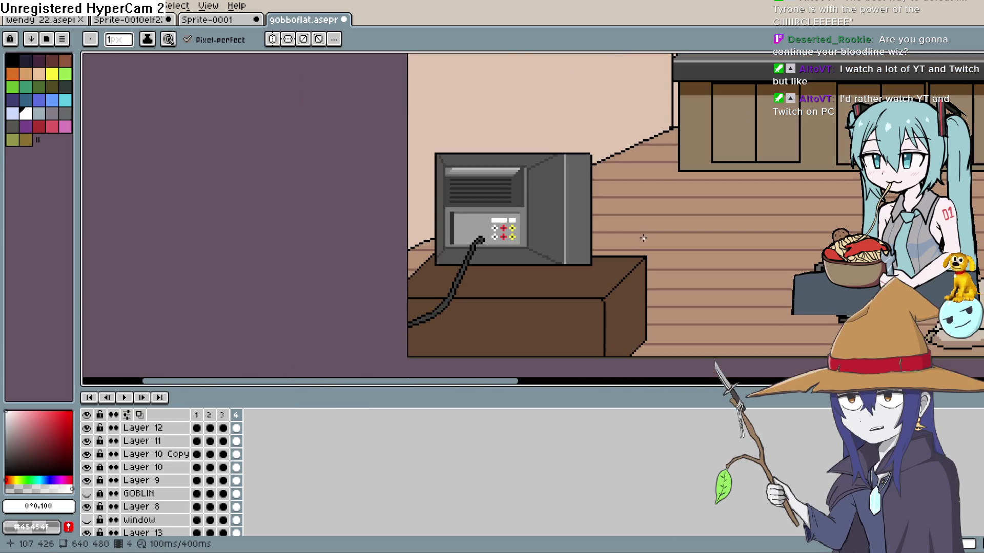
mouse_move(595, 238)
left_mouse_down()
mouse_move(626, 243)
mouse_move(667, 229)
left_mouse_up()
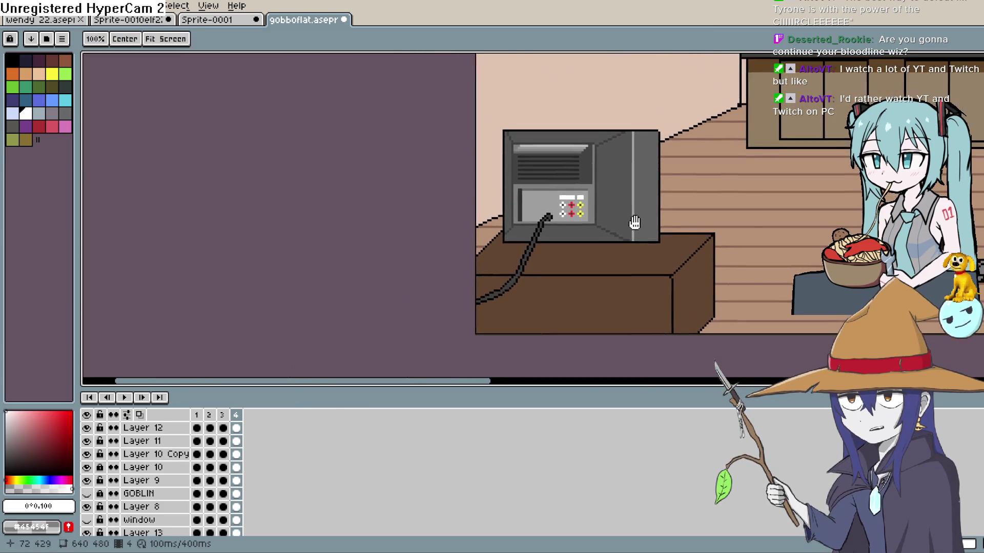
scroll(629, 203, "up", 1)
key("b")
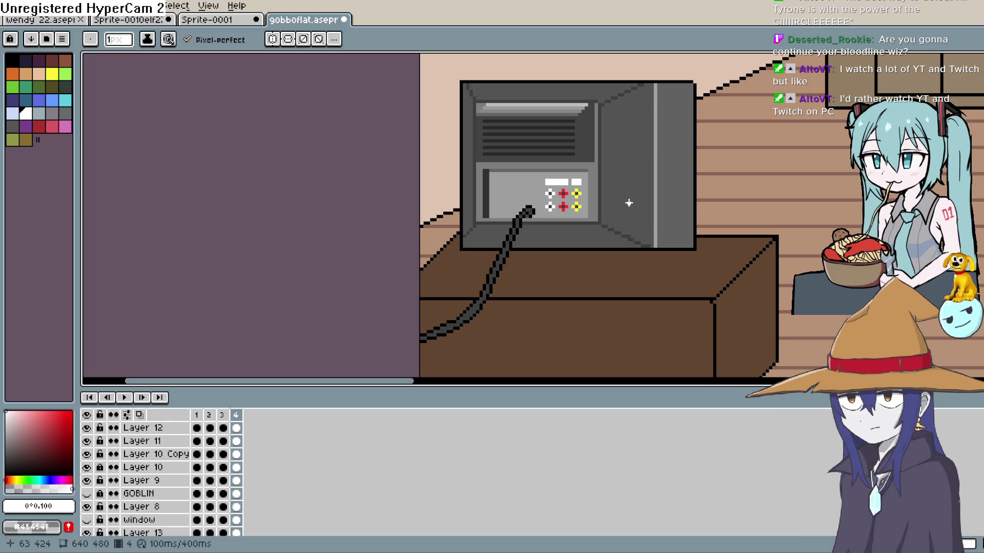
key("h")
scroll(655, 153, "down", 1)
mouse_move(655, 154)
left_mouse_down()
mouse_move(567, 154)
mouse_move(722, 189)
mouse_move(689, 219)
left_mouse_up()
mouse_move(601, 201)
left_mouse_down()
mouse_move(609, 201)
mouse_move(567, 194)
left_mouse_up()
key("b")
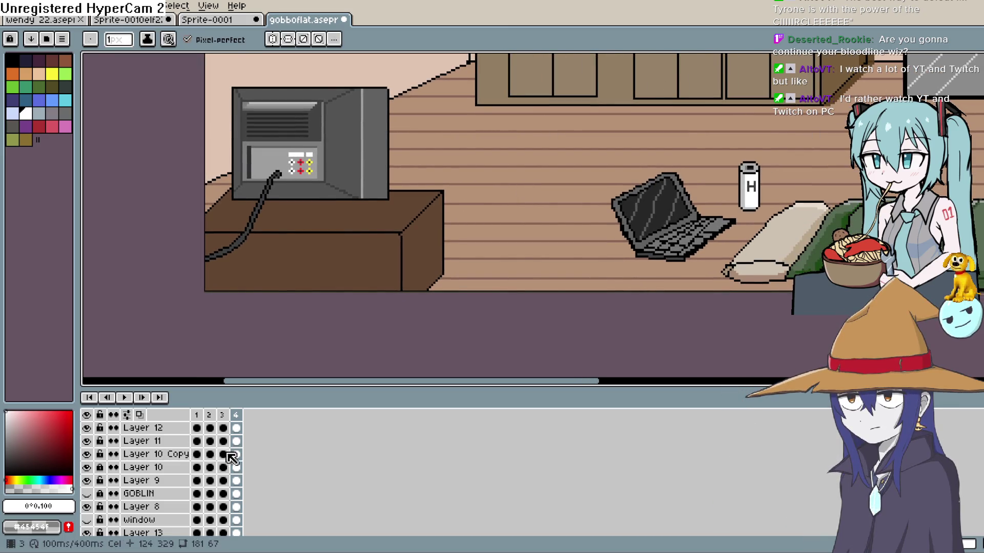
scroll(174, 476, "up", 5)
left_click(166, 430)
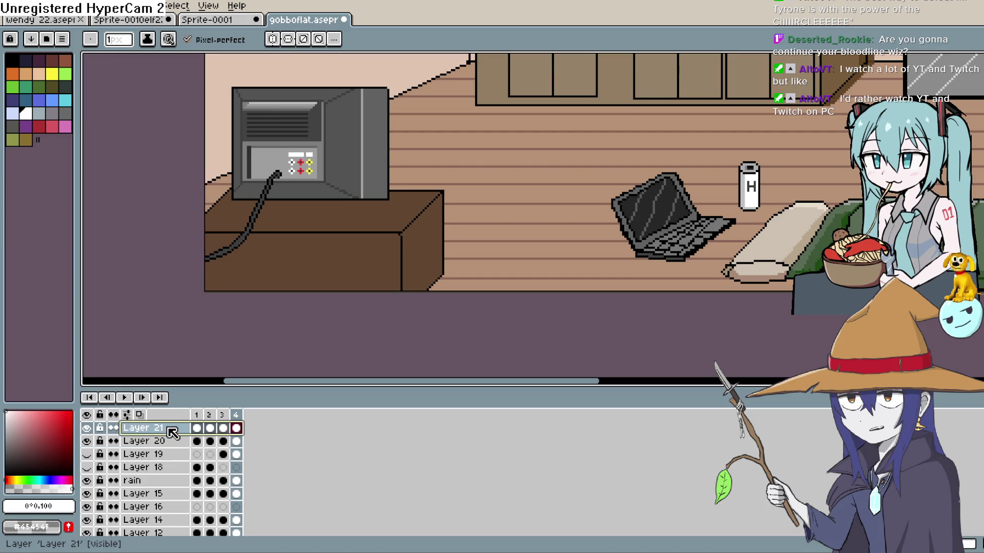
key("shift+n")
left_click(197, 428)
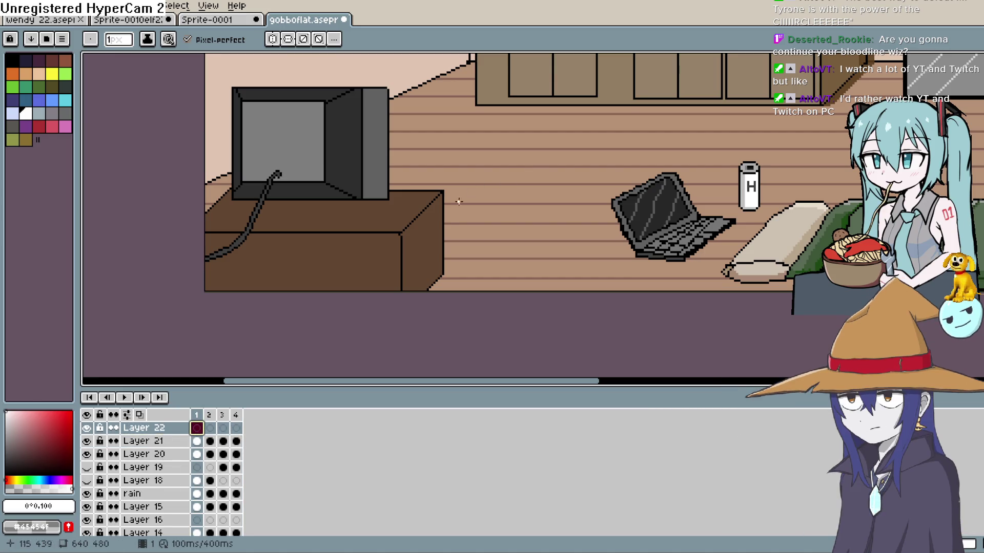
key("ctrl+z")
scroll(170, 451, "up", 1)
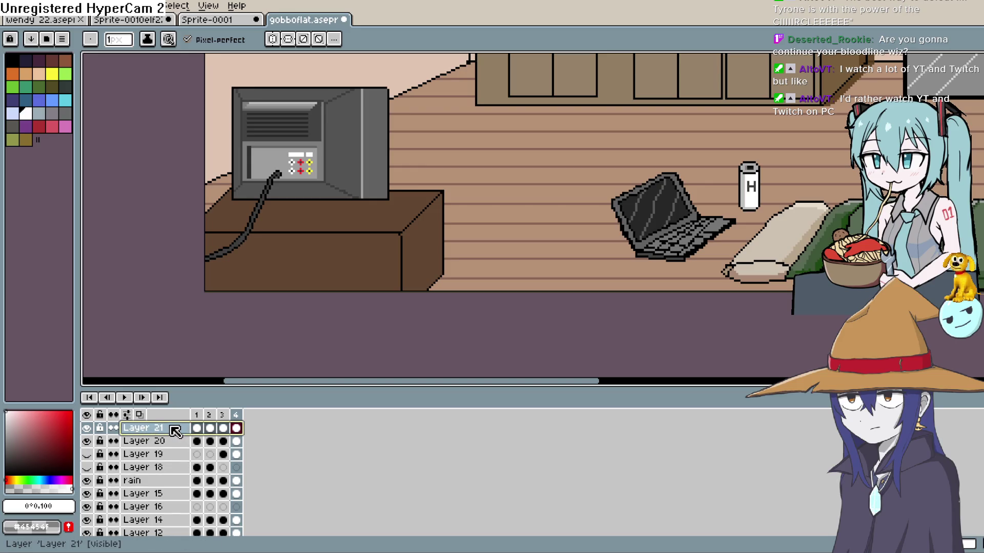
key("shift+n")
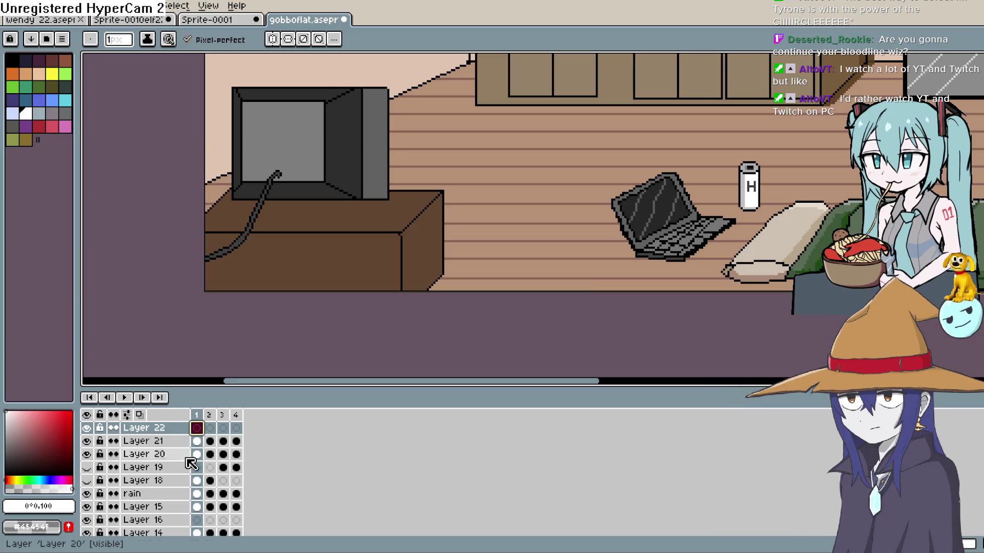
left_click(236, 428)
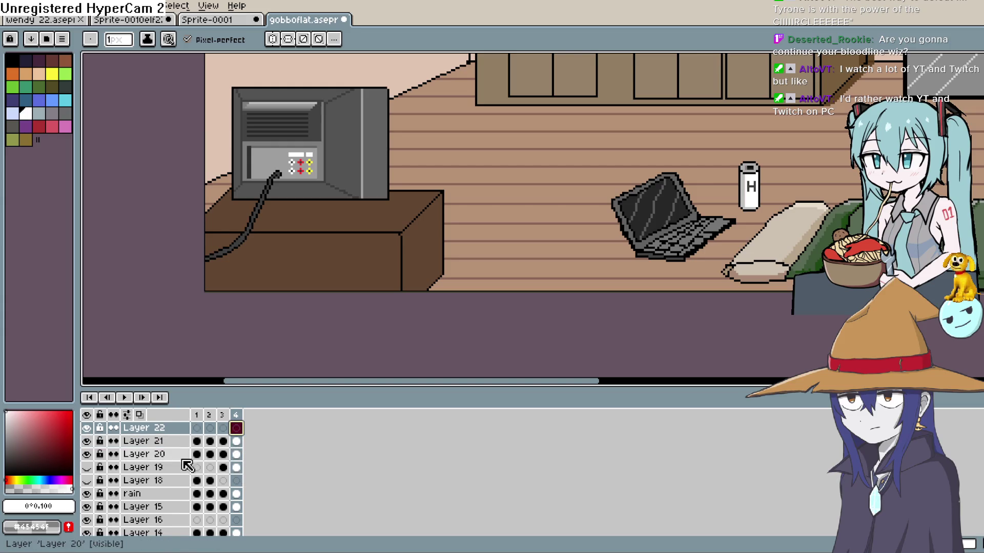
left_click(224, 441)
left_click(240, 445)
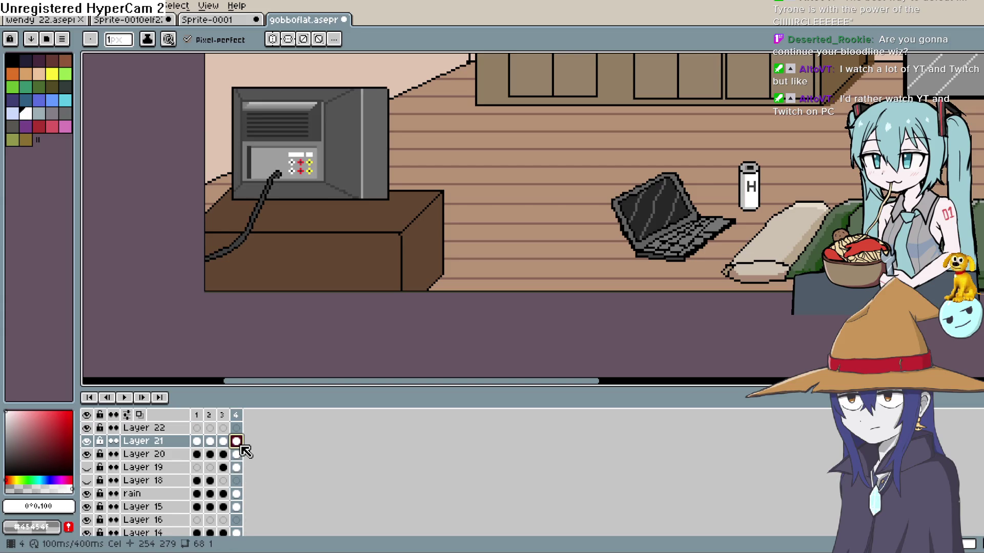
scroll(231, 440, "down", 5)
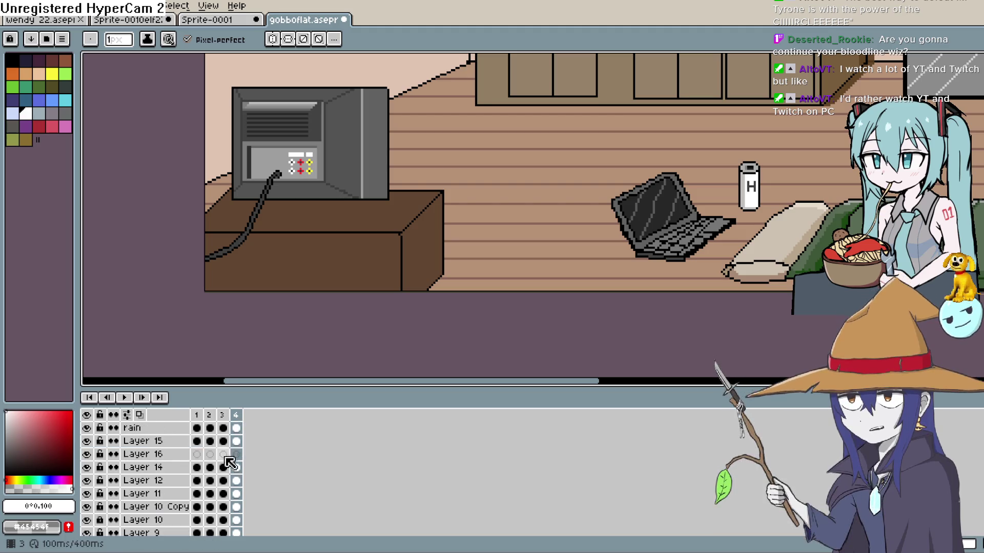
scroll(183, 518, "down", 3)
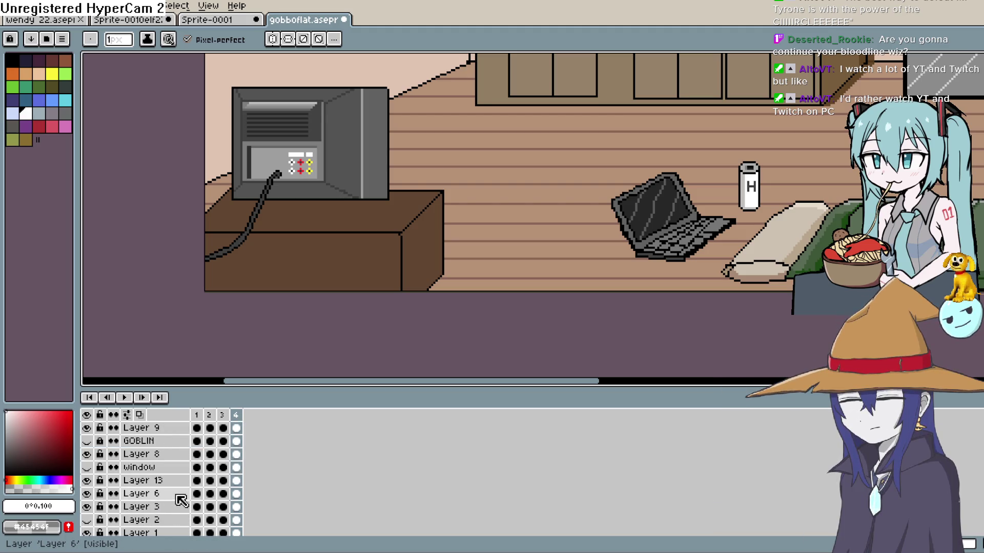
scroll(182, 501, "up", 2)
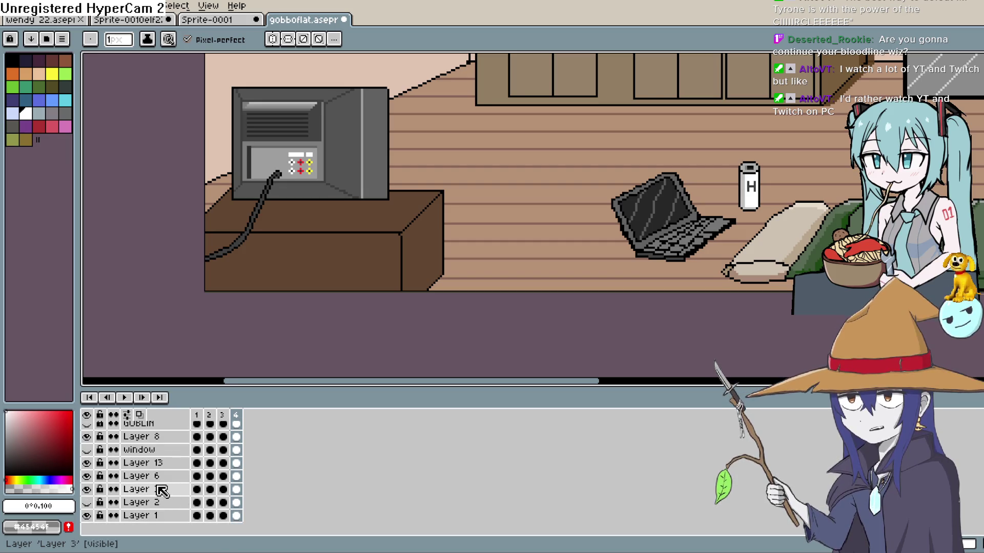
scroll(162, 491, "up", 6)
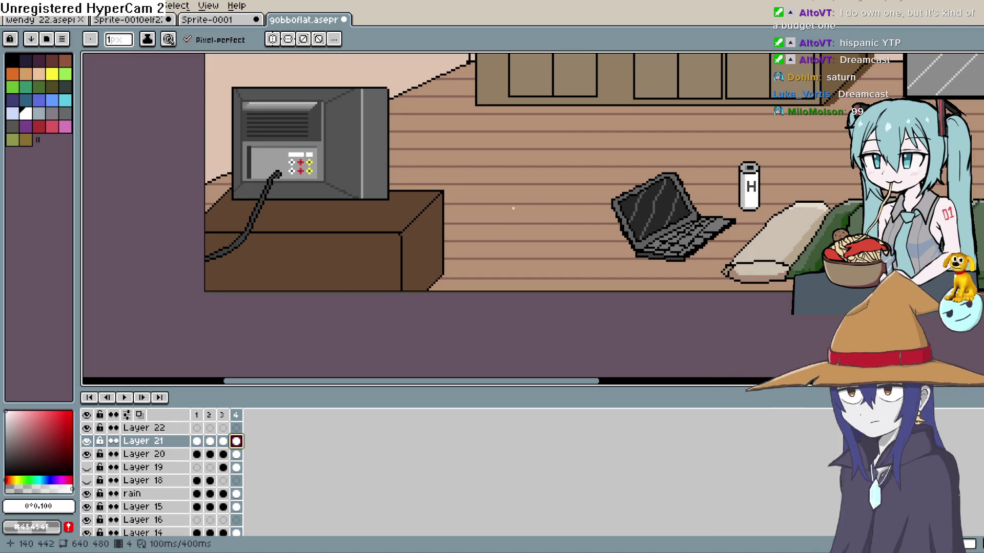
Rename the top layer, Layer 22, to 'dreamcast' in Layer Properties
scroll(306, 366, "down", 1)
left_click(236, 428)
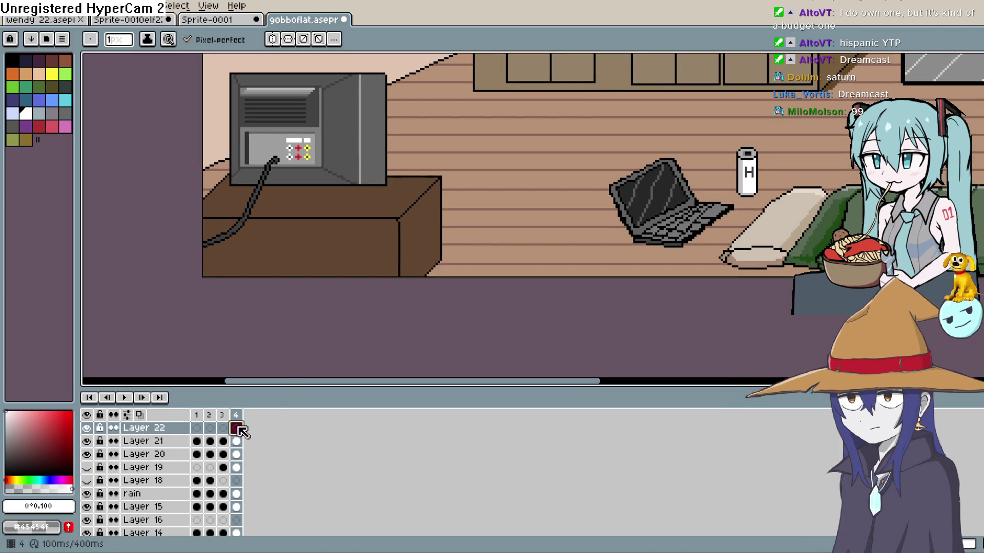
scroll(482, 230, "up", 2)
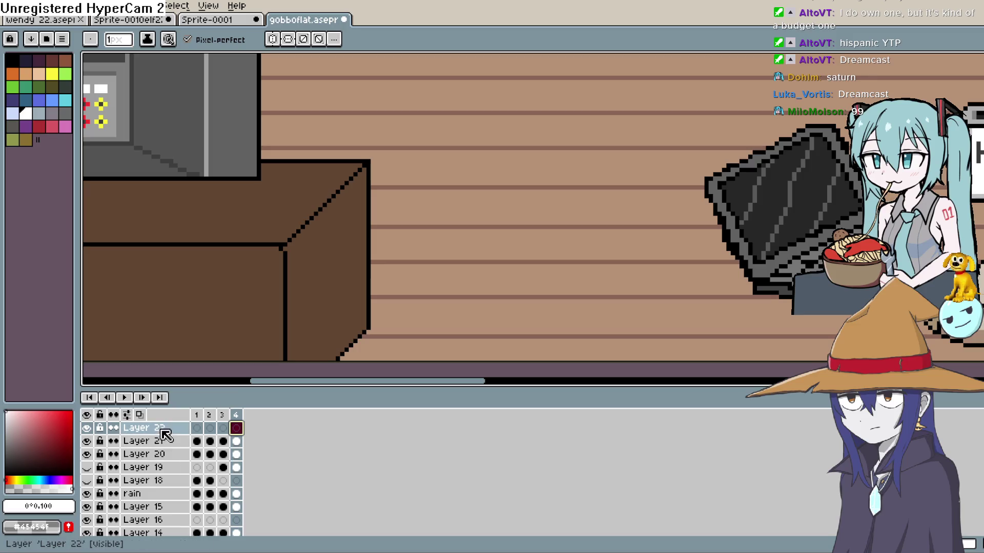
double_click(164, 429)
type("dreamcast")
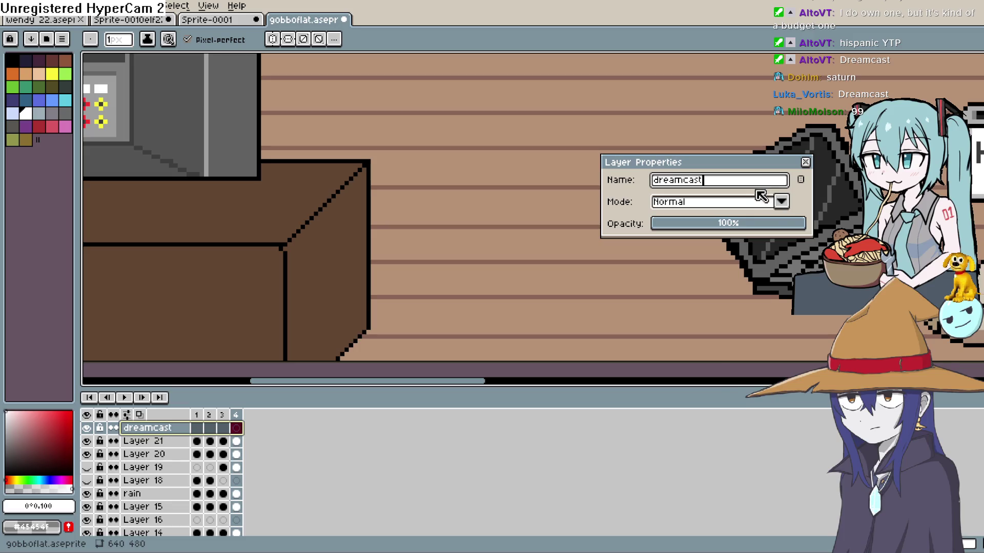
left_click(804, 163)
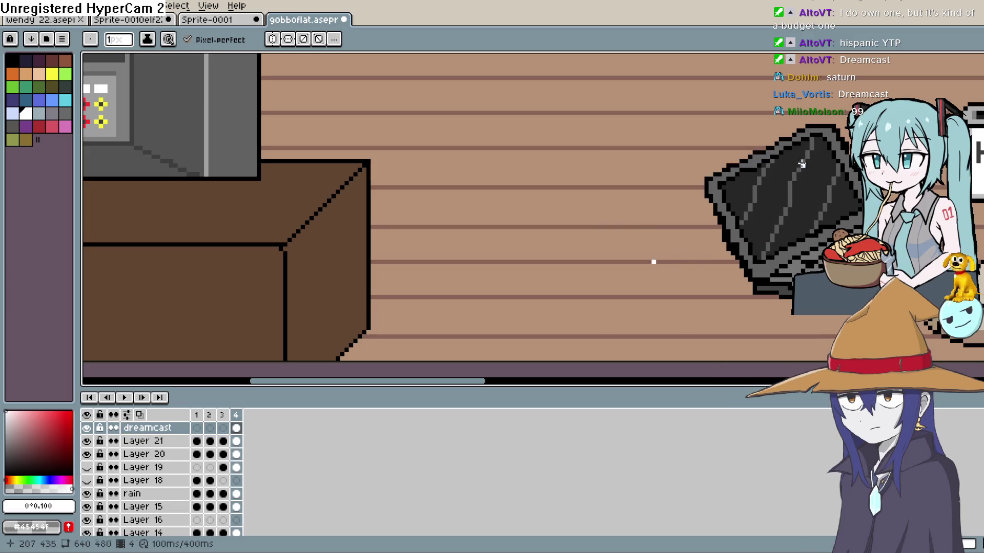
key("ctrl+z")
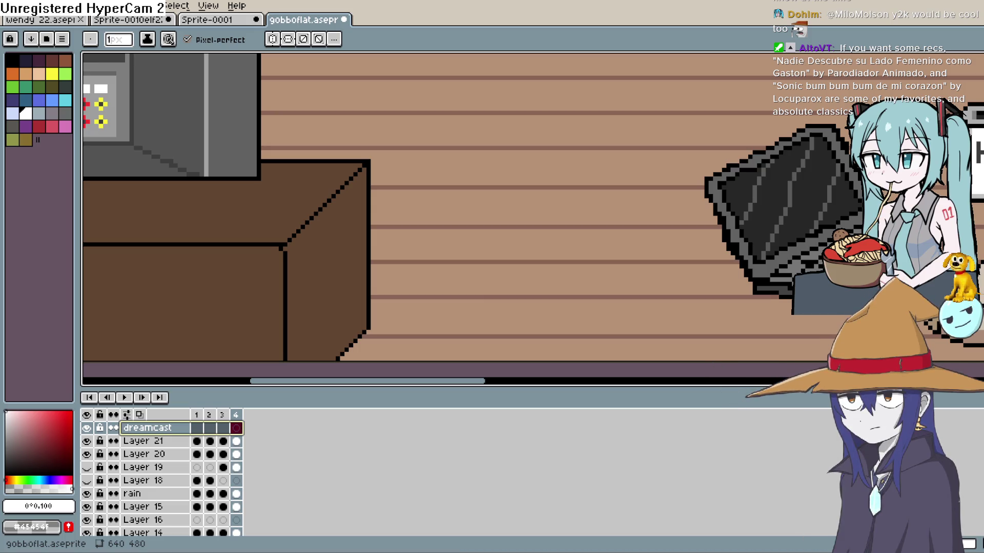
Undo the two white test strokes on the floor and pick light grey (0°0,79) as the drawing colour
left_click_drag(424, 284, 505, 214)
left_click_drag(439, 302, 593, 218)
key("ctrl+z")
key("ctrl+z")
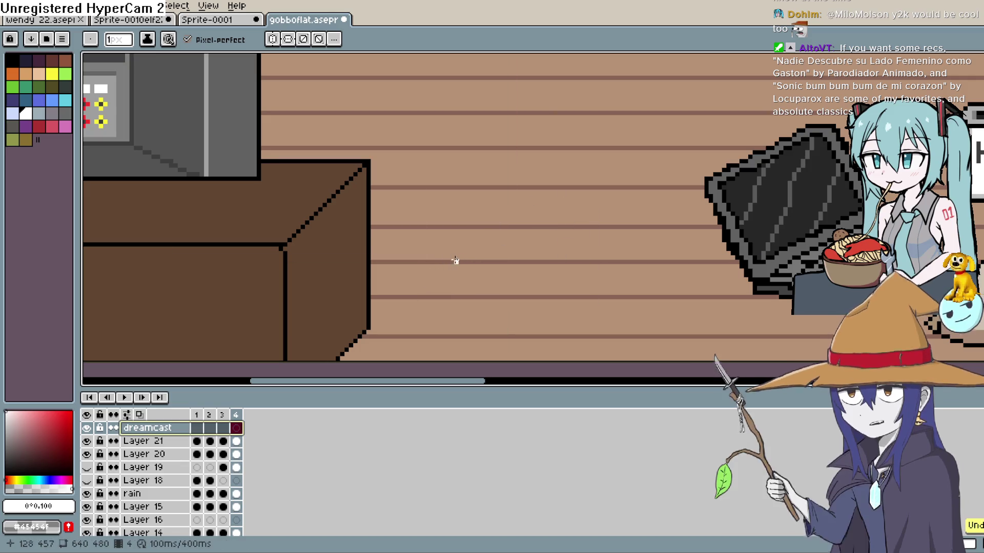
left_click(6, 424)
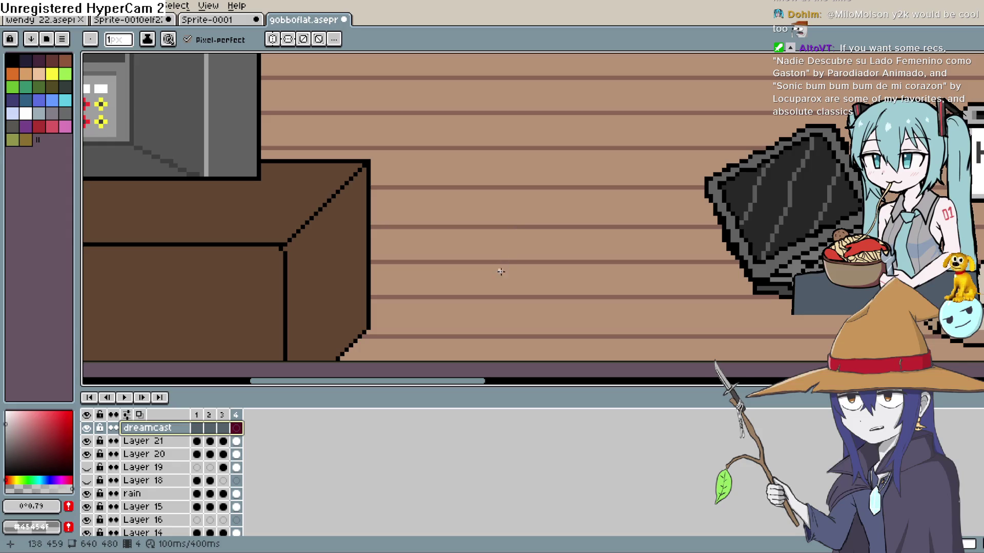
mouse_move(481, 319)
left_mouse_down()
mouse_move(481, 266)
mouse_move(442, 235)
left_mouse_up()
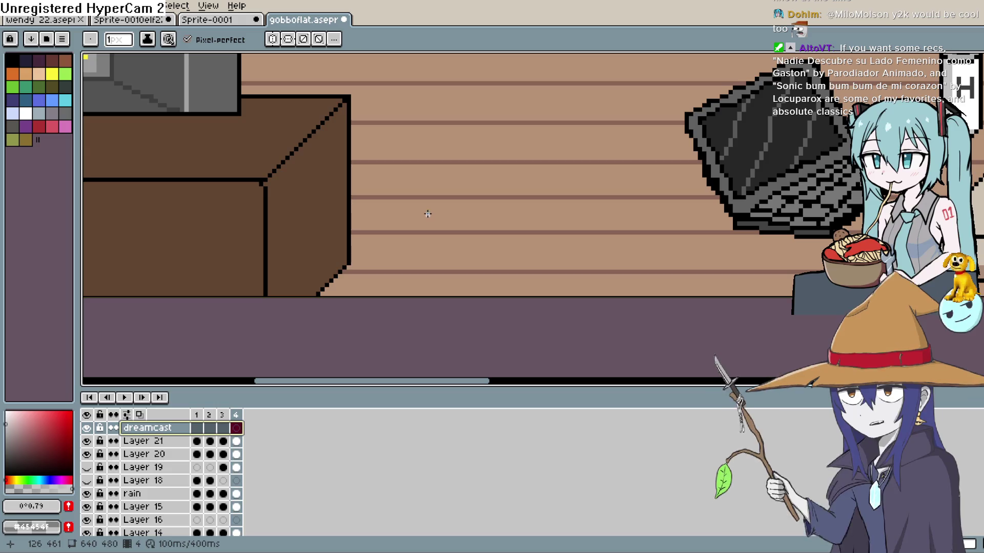
Sketch a slanted quadrilateral console outline in light grey on the planks right of the cabinet
mouse_move(397, 236)
left_mouse_down()
mouse_move(461, 162)
mouse_move(523, 177)
left_mouse_up()
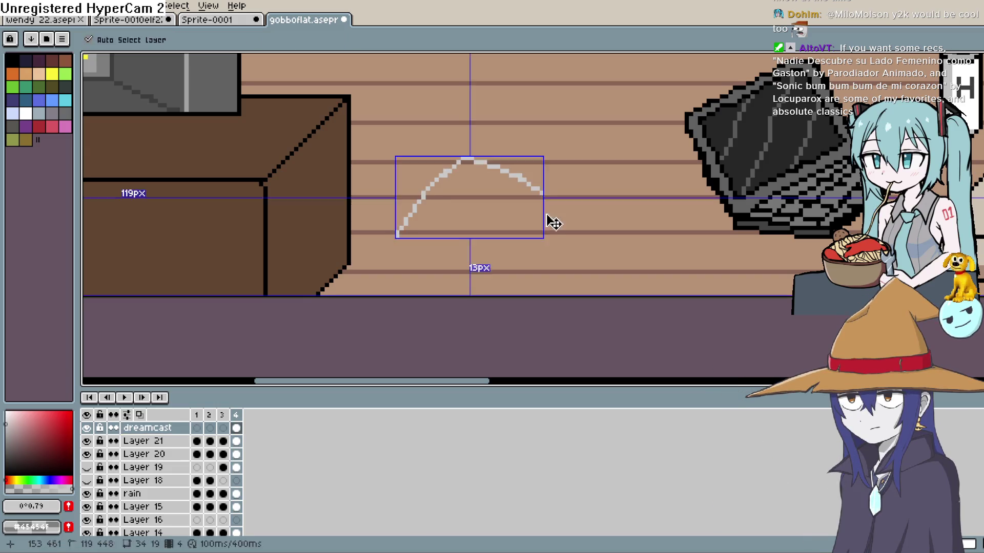
key("ctrl+z")
left_click_drag(468, 158, 569, 179)
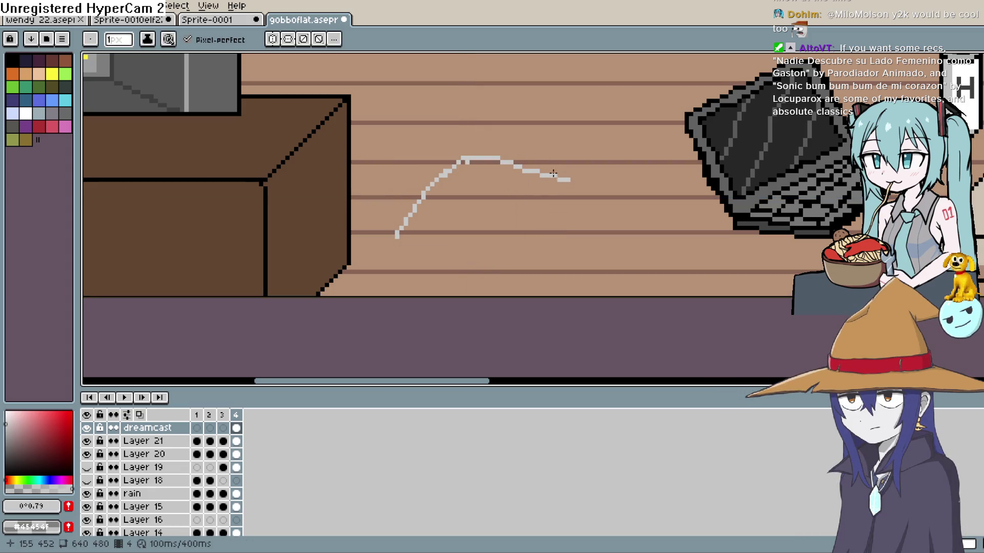
left_click_drag(499, 156, 587, 178)
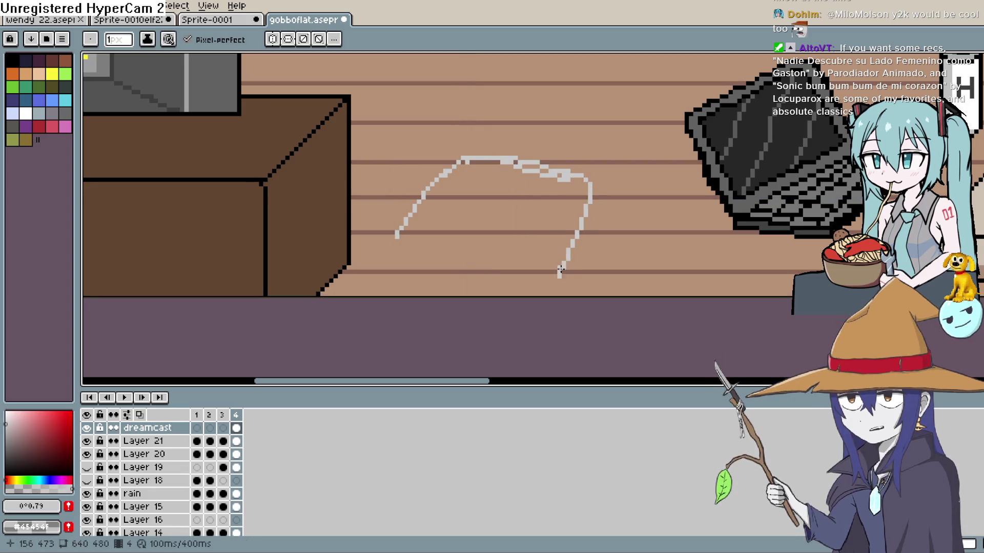
left_click_drag(577, 234, 559, 275)
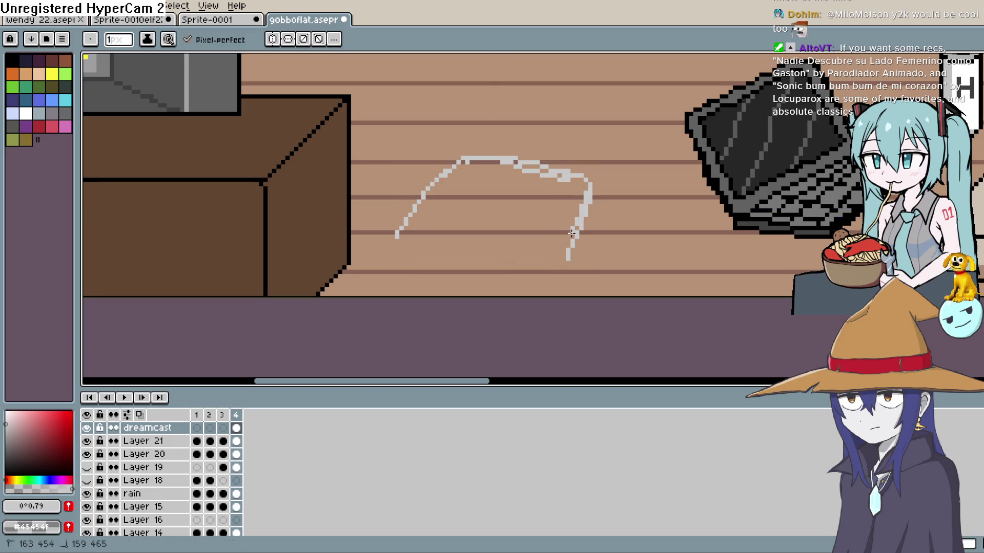
mouse_move(589, 184)
left_mouse_down()
mouse_move(551, 279)
mouse_move(409, 240)
left_mouse_up()
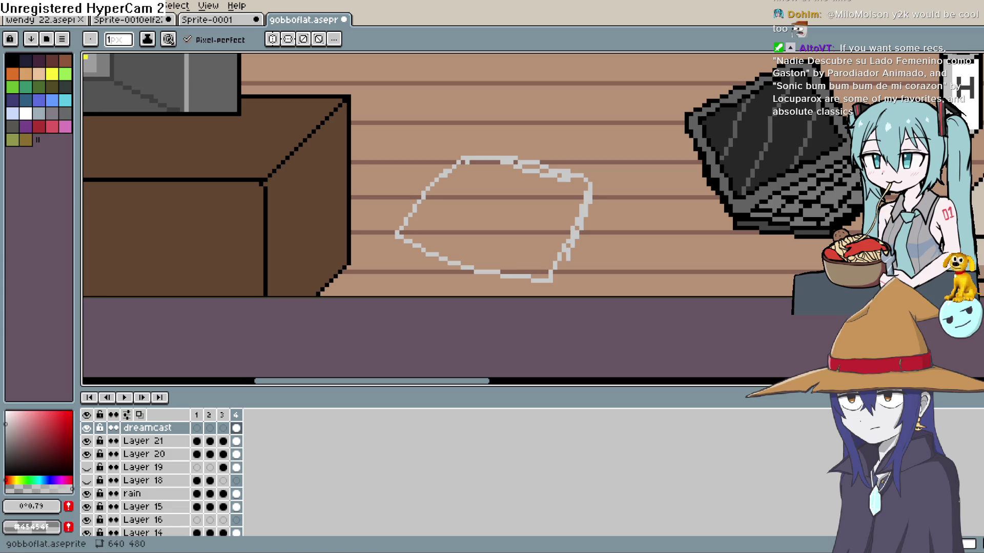
mouse_move(567, 245)
left_mouse_down()
mouse_move(541, 283)
mouse_move(500, 276)
left_mouse_up()
mouse_move(406, 243)
left_mouse_down()
mouse_move(404, 218)
mouse_move(458, 165)
left_mouse_up()
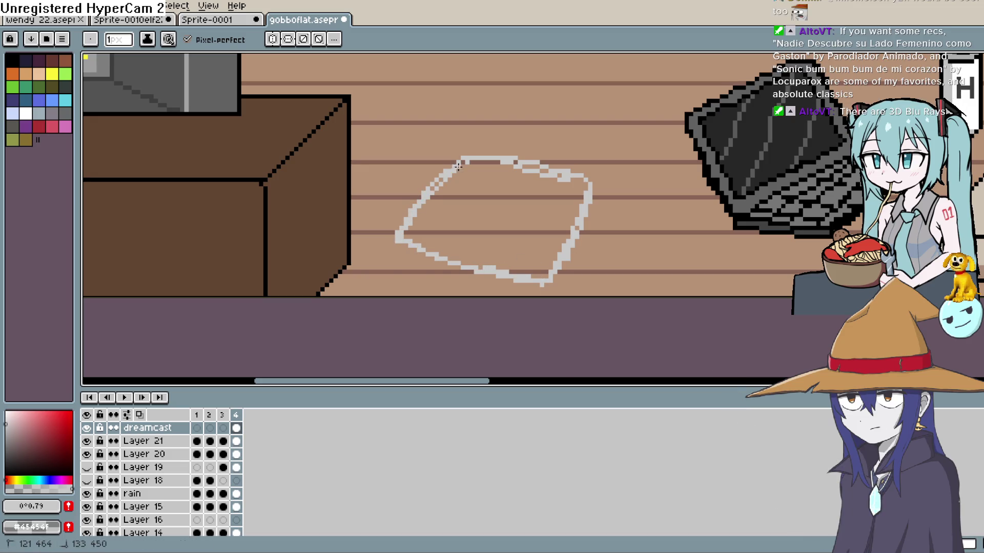
mouse_move(610, 228)
left_mouse_down()
mouse_move(574, 210)
mouse_move(562, 216)
left_mouse_up()
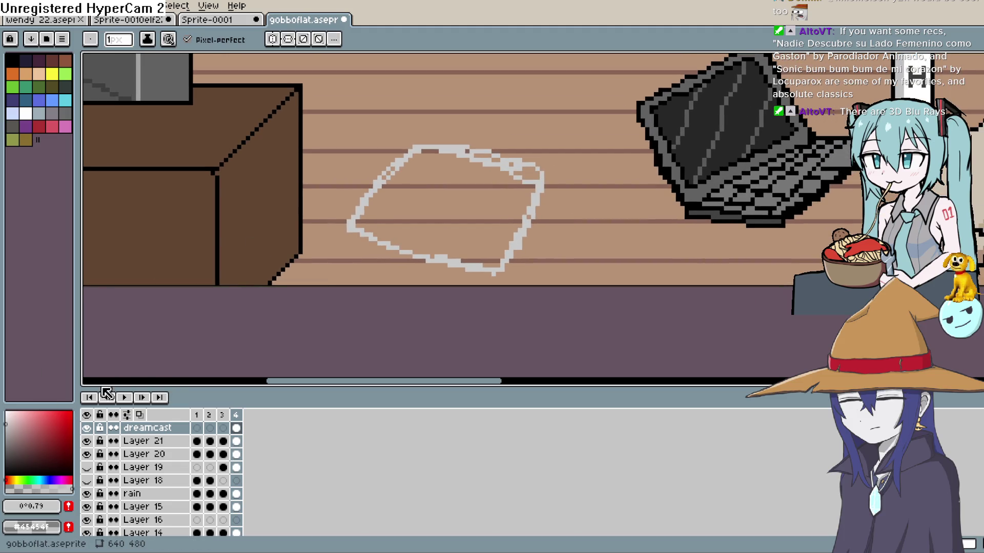
Fill every band inside the console outline with a lighter grey (0.86) using the Paint Bucket
left_click(6, 420)
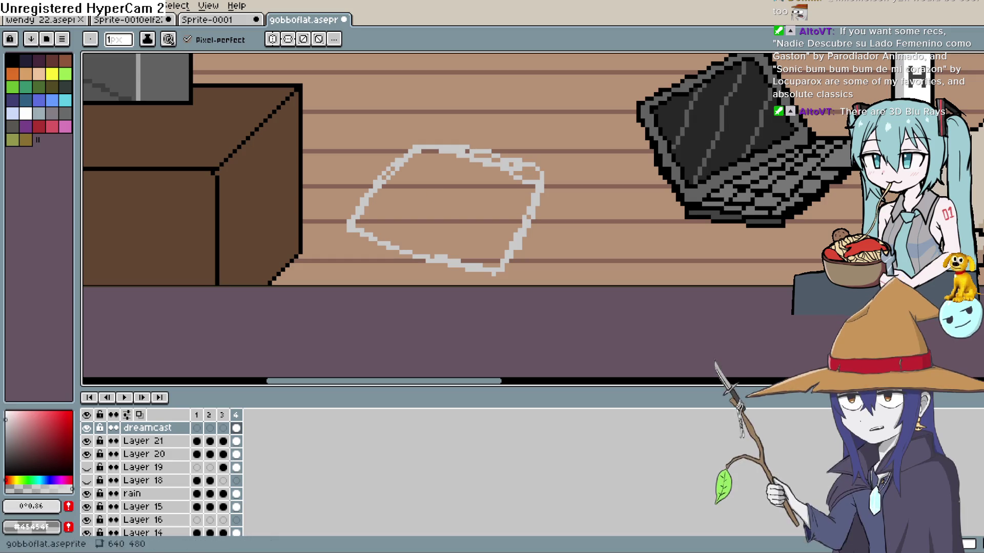
key("g")
left_click(507, 203)
left_click(491, 241)
left_click(492, 221)
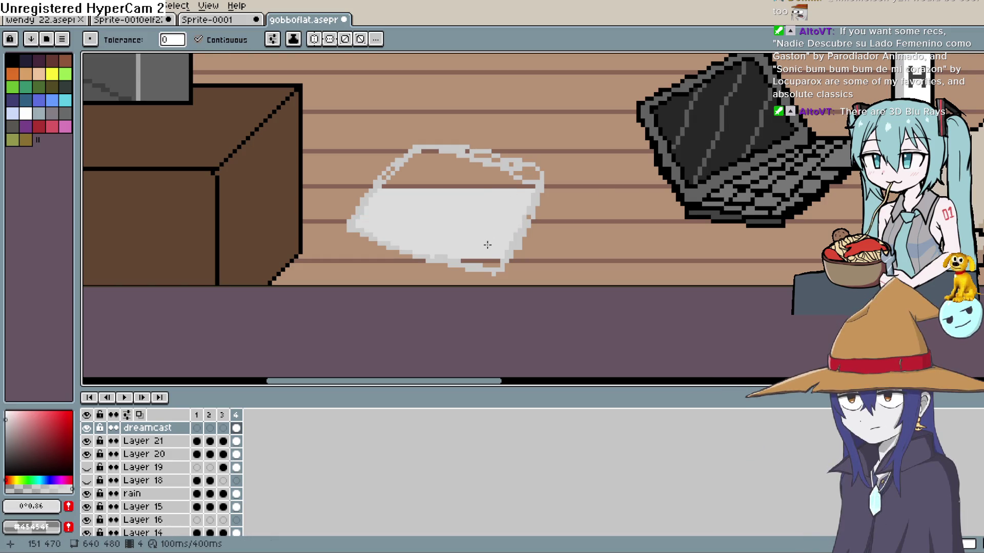
left_click(488, 181)
left_click(490, 185)
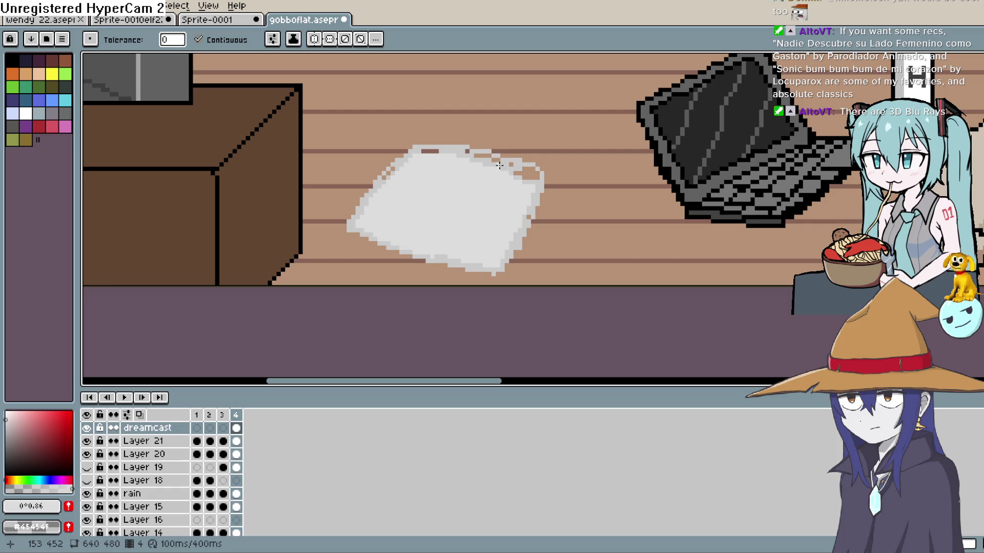
left_click(502, 162)
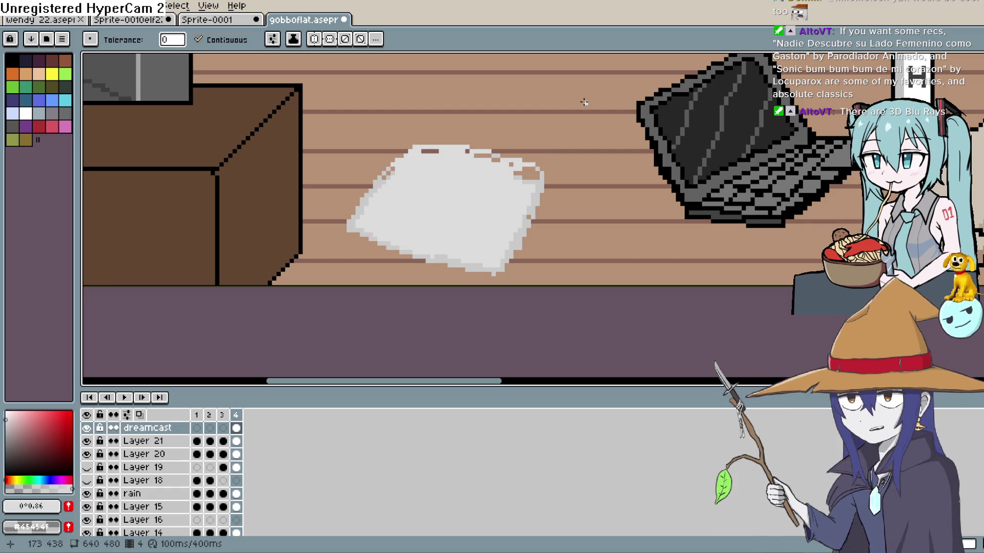
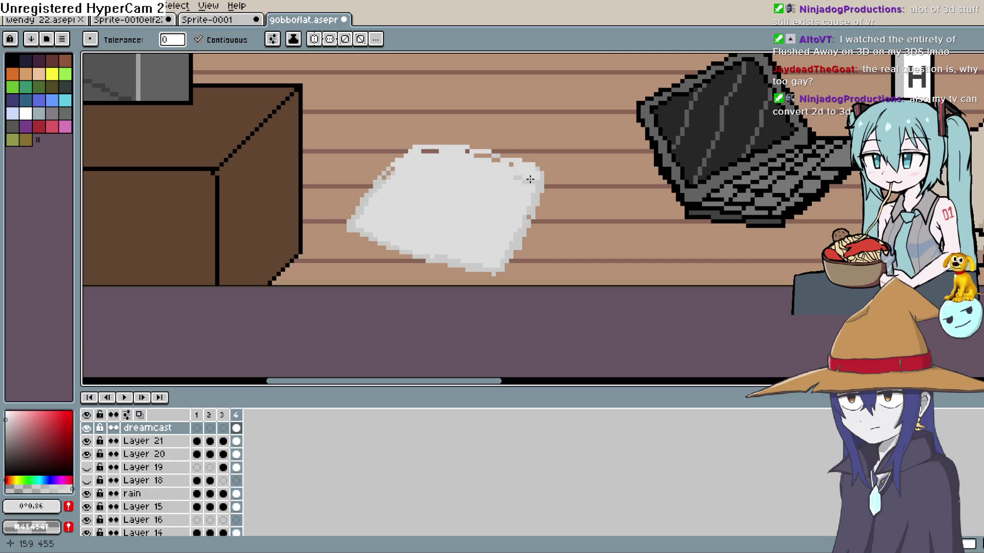
Paint light grey over the stray brown pixels on the paper's top and top-left edges
key("b")
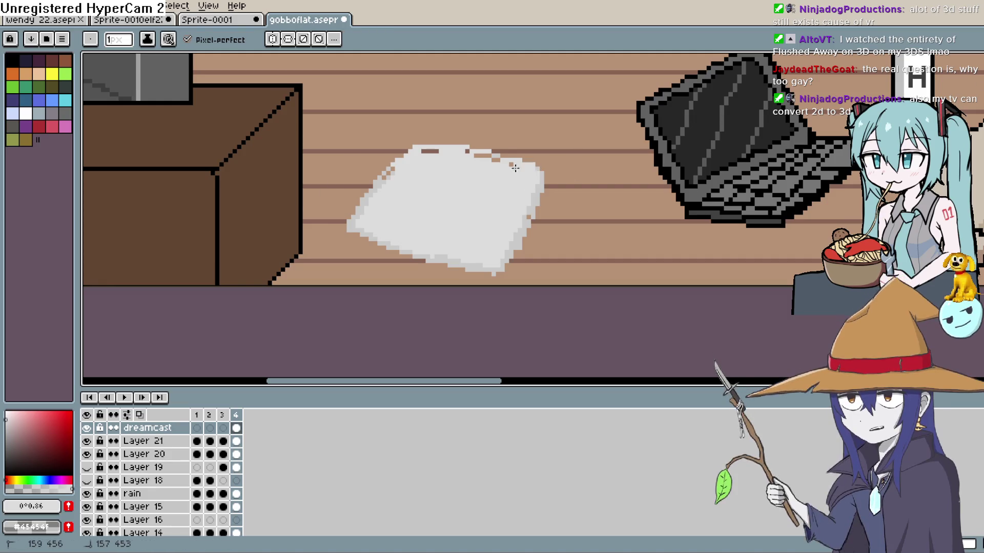
left_click_drag(489, 155, 465, 151)
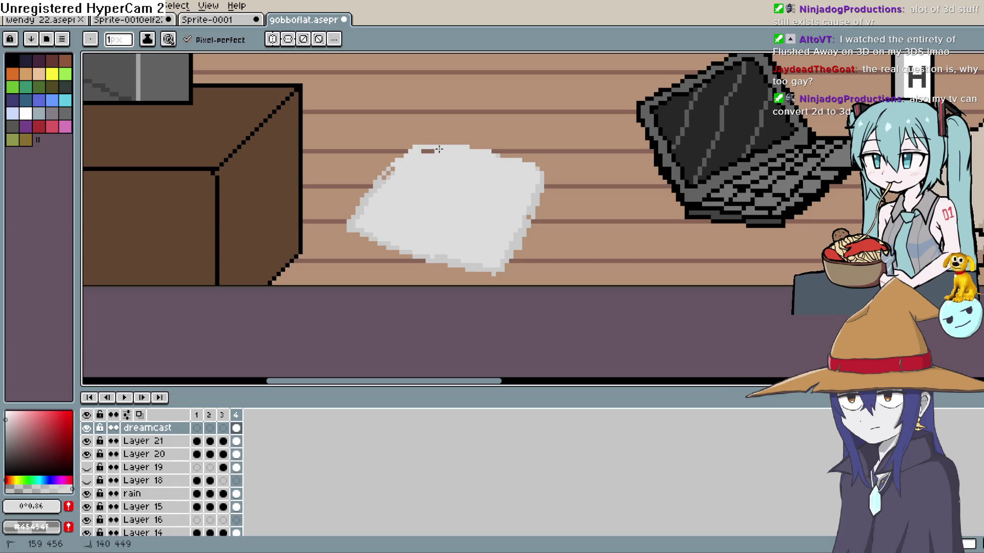
left_click_drag(391, 170, 383, 178)
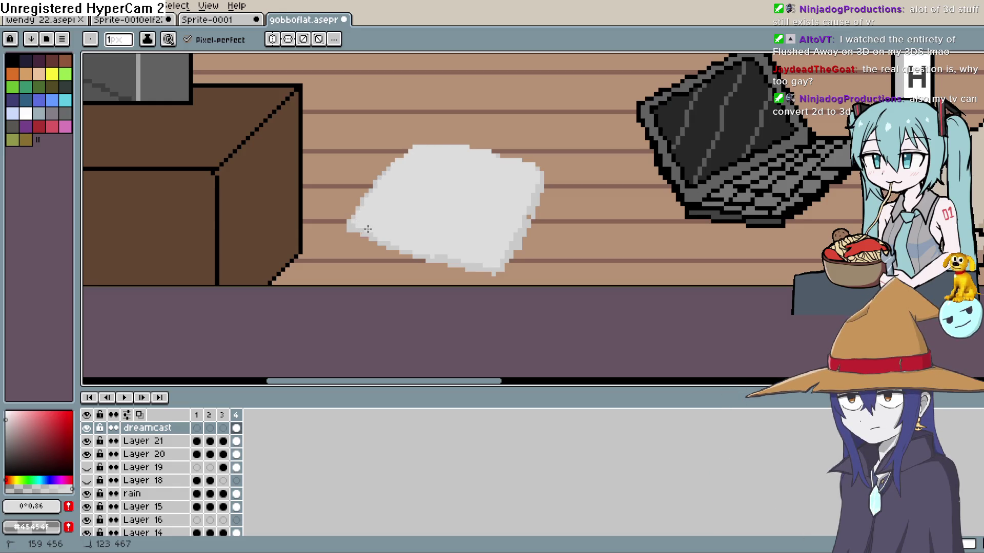
scroll(426, 213, "right", 2)
scroll(426, 213, "down", 1)
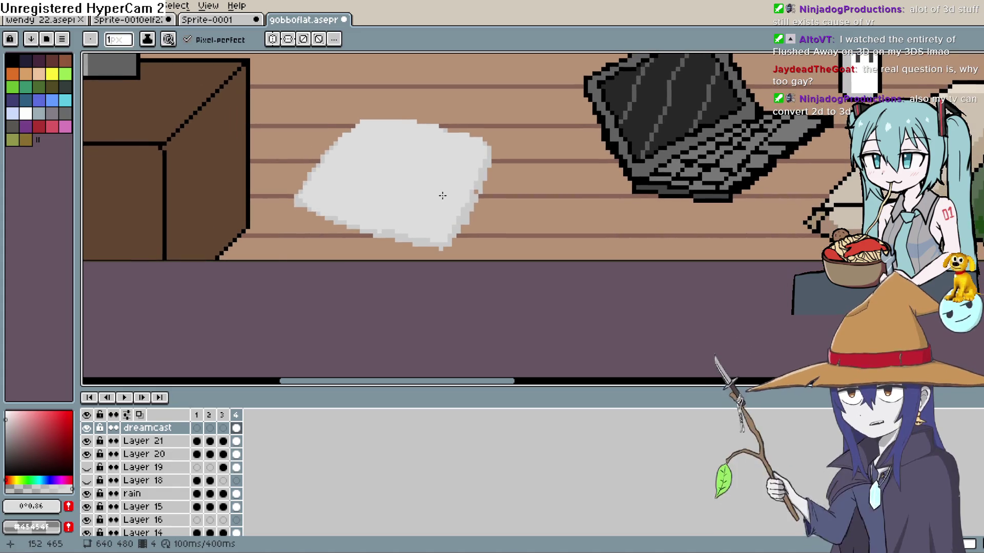
scroll(444, 202, "down", 1)
scroll(444, 202, "up", 1)
left_click_drag(527, 224, 494, 257)
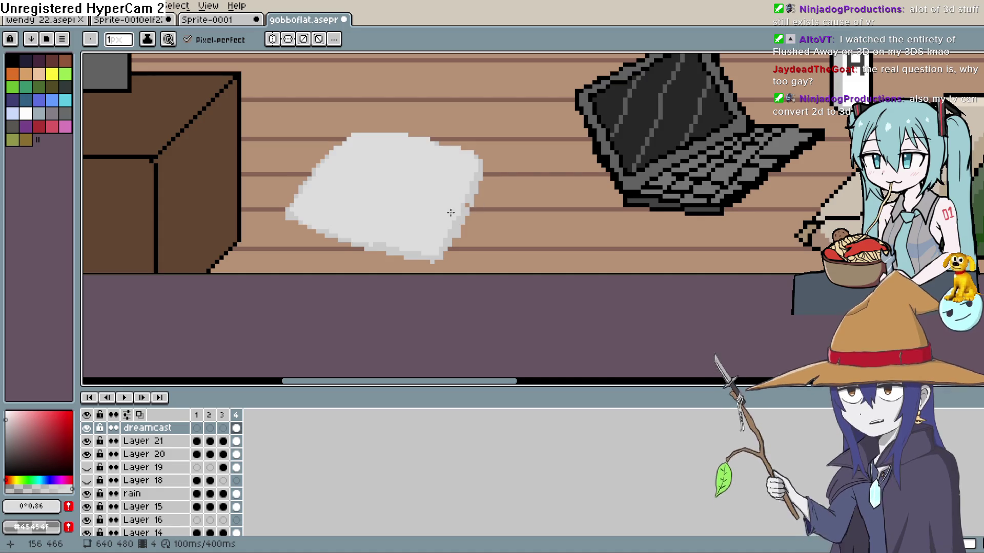
scroll(720, 223, "up", 3)
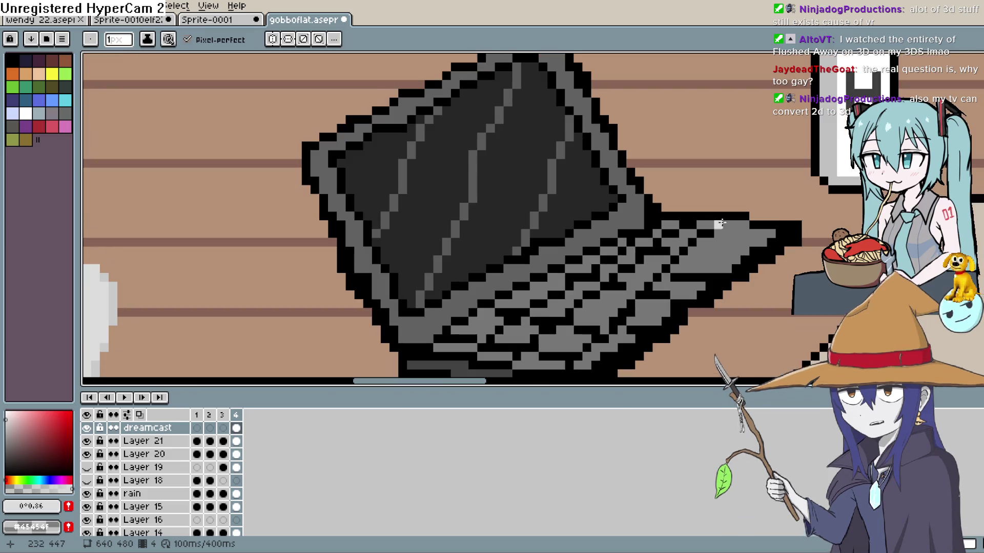
mouse_move(721, 223)
left_mouse_down()
mouse_move(724, 213)
mouse_move(694, 175)
mouse_move(668, 205)
mouse_move(694, 200)
left_mouse_up()
key("space")
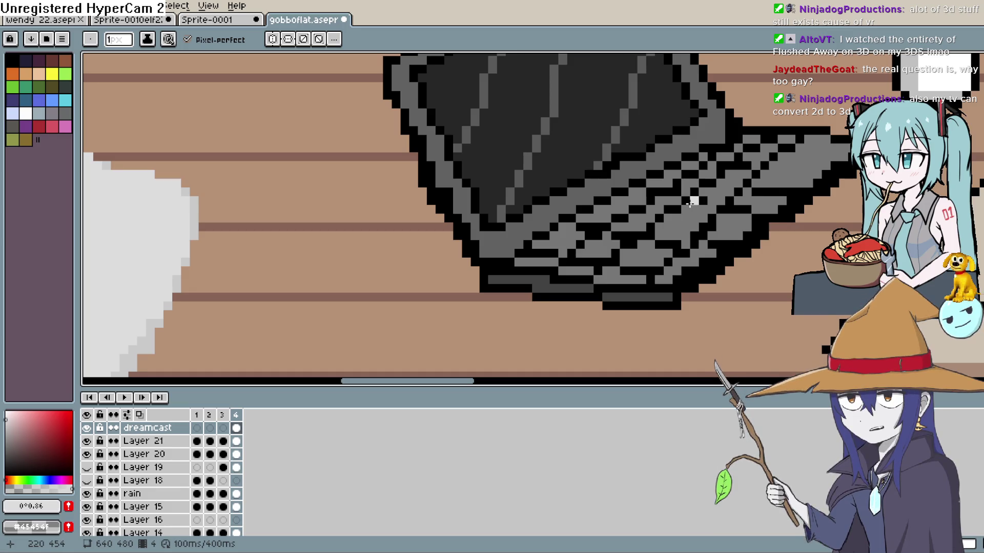
scroll(686, 208, "down", 2)
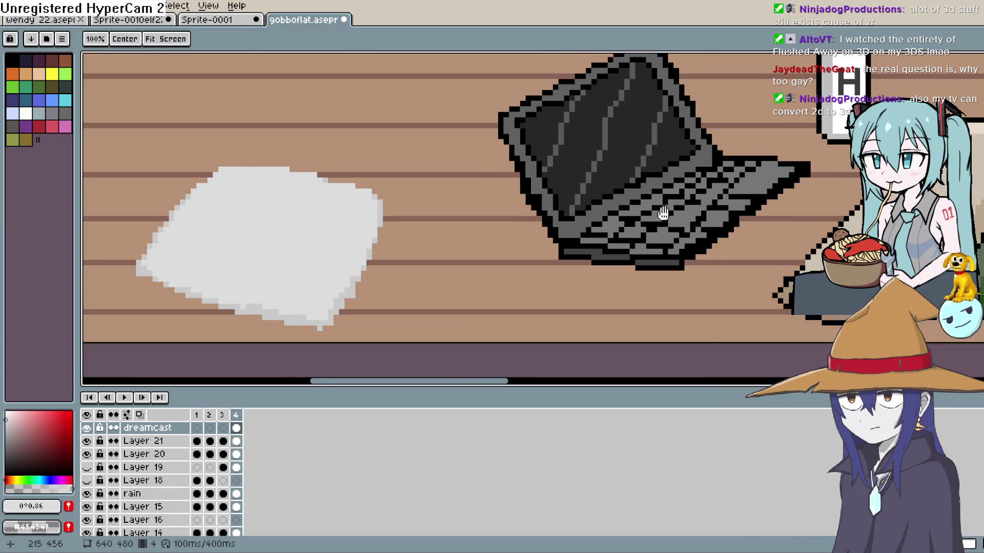
mouse_move(686, 207)
left_mouse_down()
mouse_move(728, 160)
mouse_move(622, 229)
mouse_move(616, 258)
mouse_move(625, 248)
left_mouse_up()
scroll(727, 160, "up", 1)
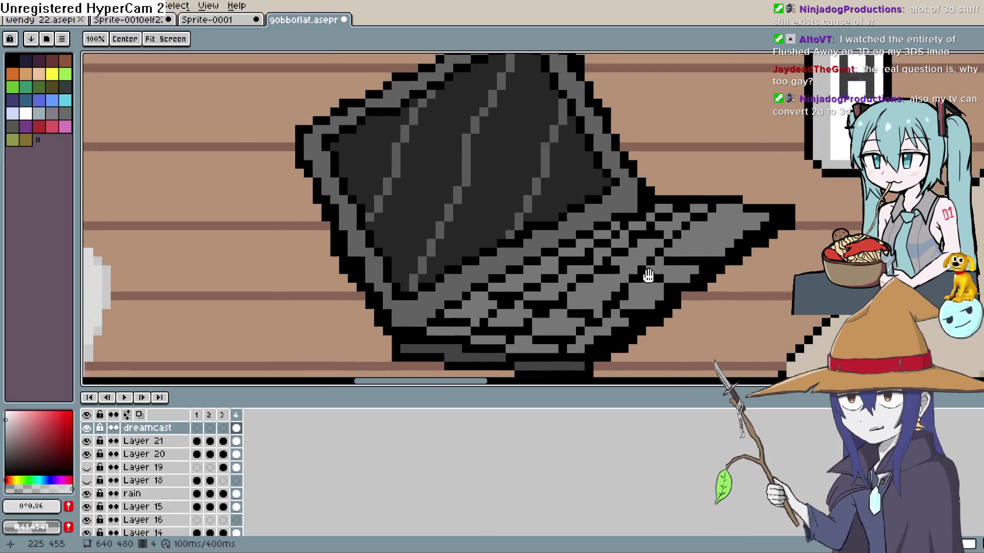
scroll(625, 248, "down", 2)
mouse_move(560, 285)
left_mouse_down()
mouse_move(489, 292)
mouse_move(543, 315)
mouse_move(636, 240)
left_mouse_up()
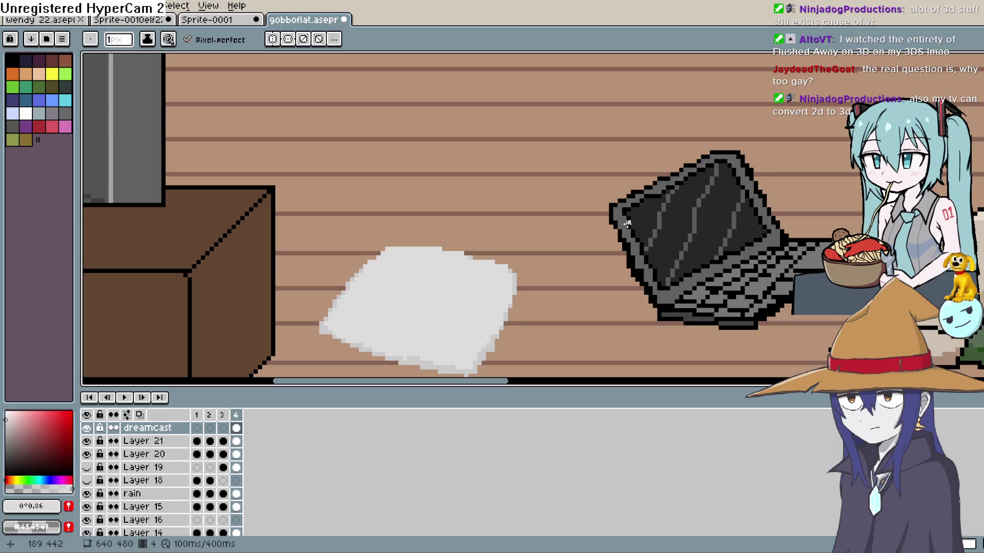
Sample the paper's #cacaca grey and draw it along the paper's lower edge
scroll(627, 223, "down", 5)
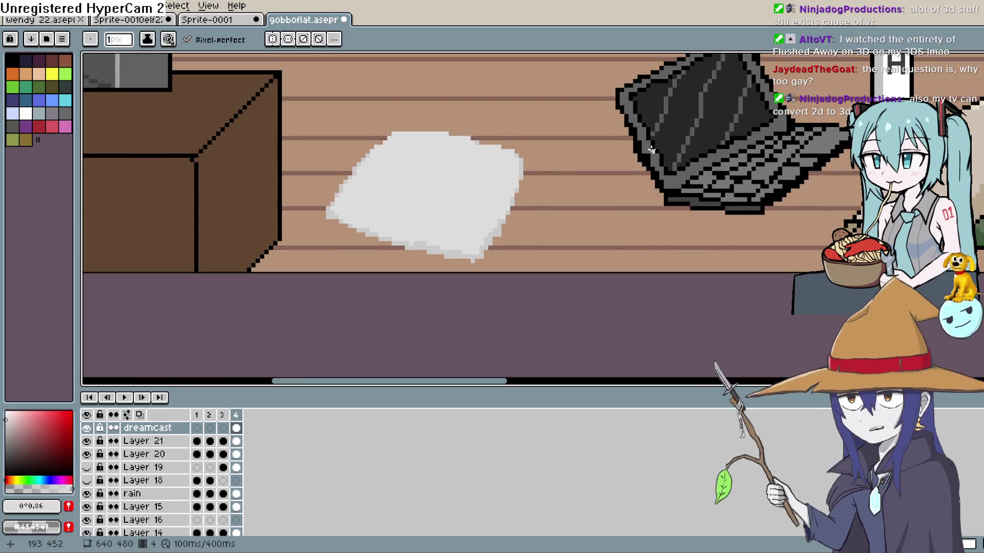
key("i")
left_click(506, 218)
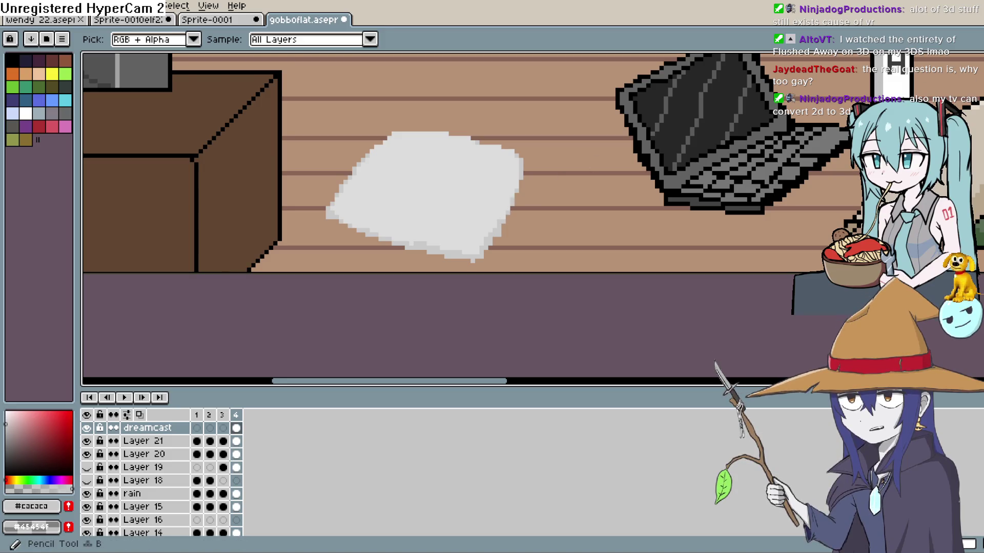
key("b")
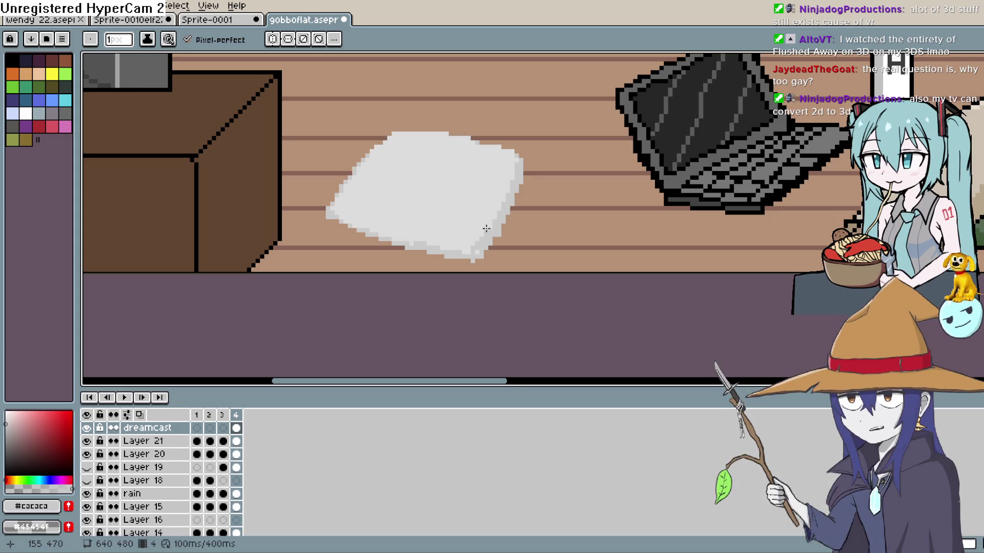
left_click(515, 170)
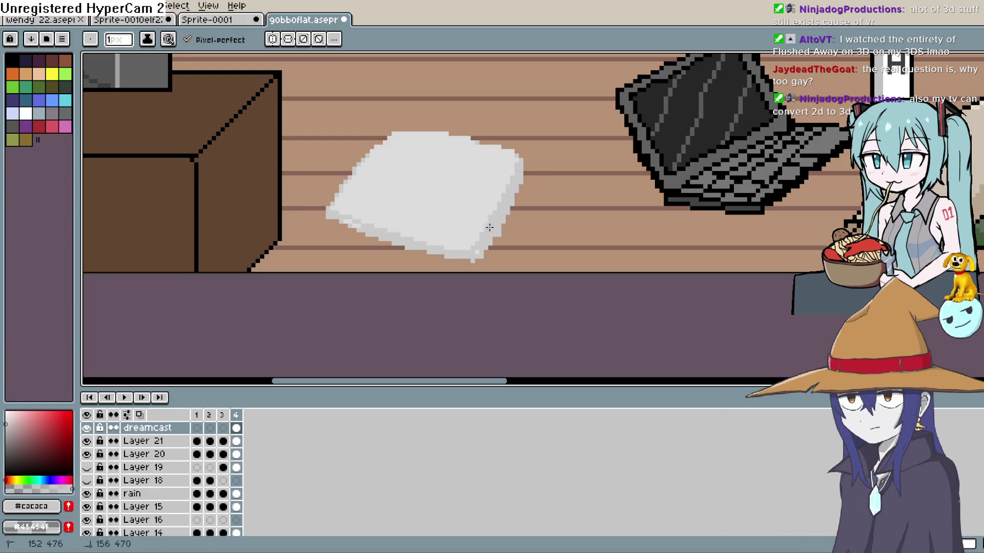
key("h")
mouse_move(517, 211)
left_mouse_down()
mouse_move(481, 200)
mouse_move(502, 187)
mouse_move(495, 195)
left_mouse_up()
key("b")
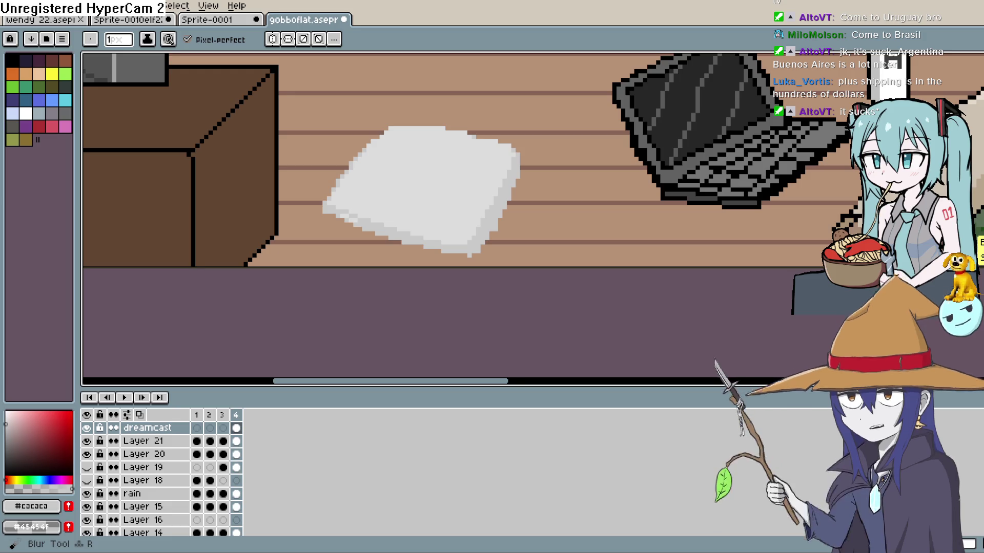
scroll(540, 169, "down", 1)
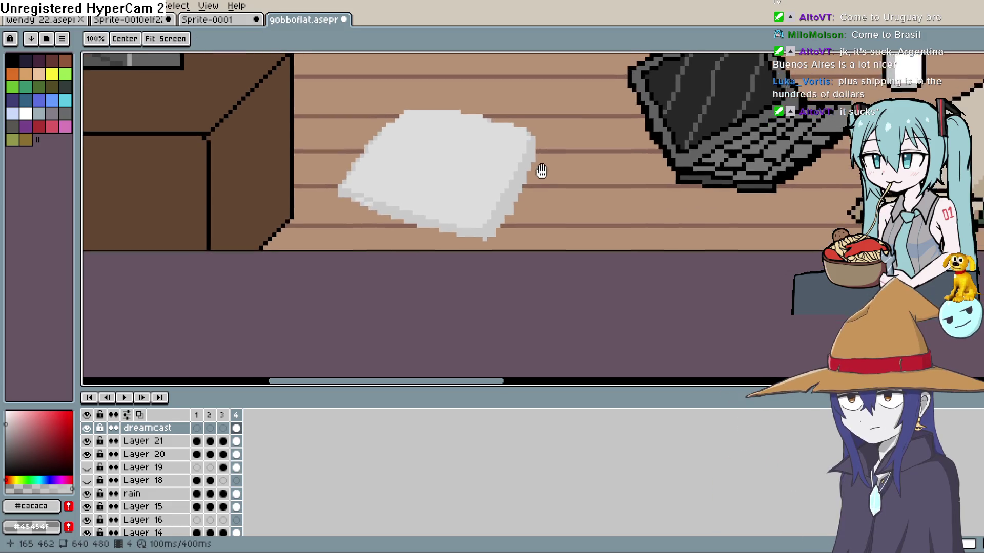
scroll(559, 180, "down", 1)
scroll(559, 179, "down", 1)
scroll(560, 178, "up", 1)
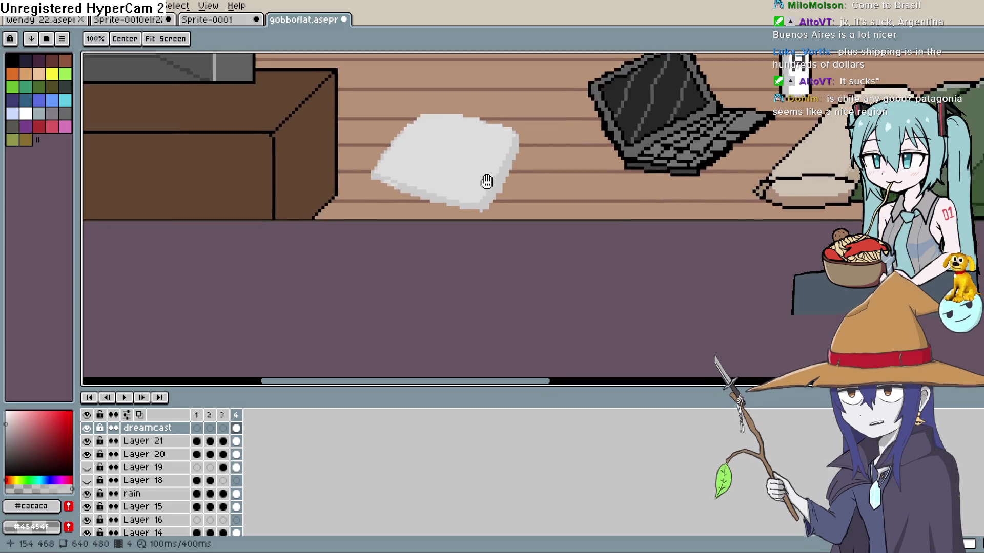
left_click_drag(487, 179, 466, 145)
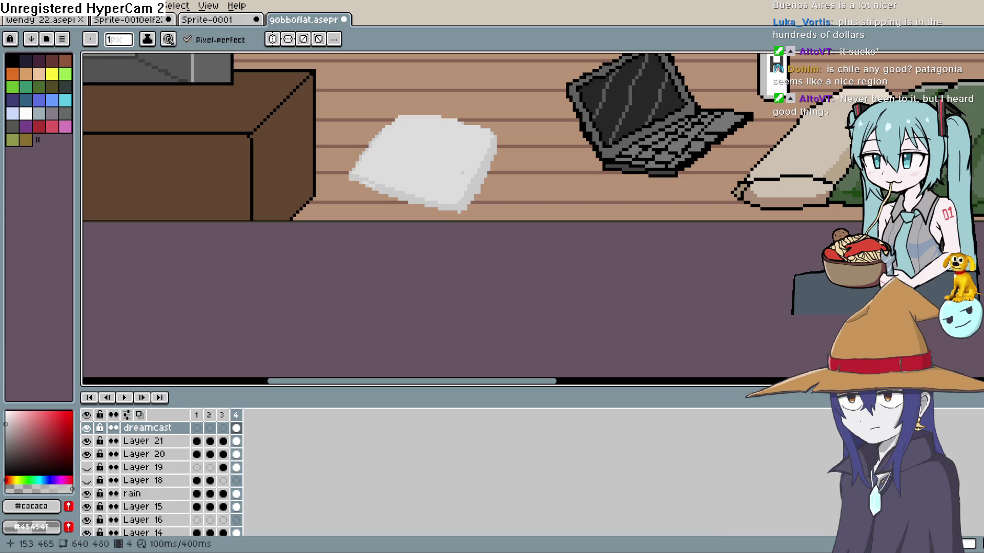
Bring the paper into view and set the drawing colour to medium grey (0°0,43)
mouse_move(462, 151)
left_mouse_down()
mouse_move(472, 154)
mouse_move(463, 157)
left_mouse_up()
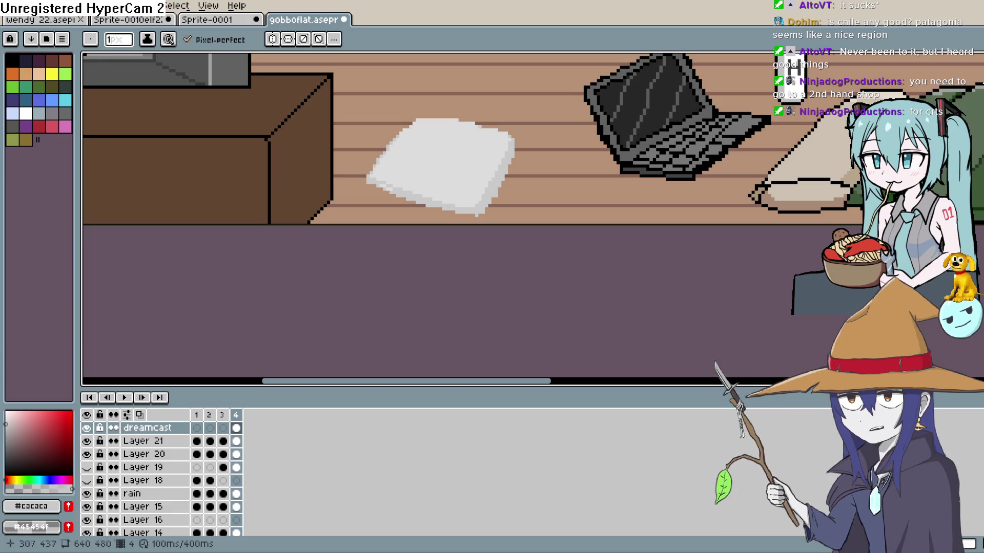
mouse_move(481, 169)
left_mouse_down()
mouse_move(509, 158)
mouse_move(481, 164)
mouse_move(470, 219)
mouse_move(466, 204)
left_mouse_up()
scroll(488, 190, "up", 1)
scroll(529, 149, "up", 1)
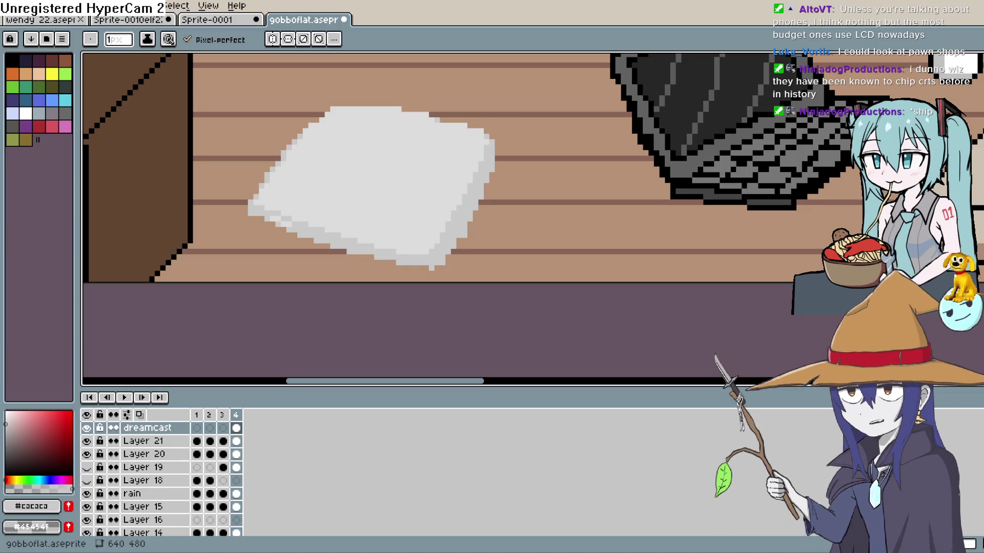
mouse_move(510, 215)
left_mouse_down()
mouse_move(454, 257)
mouse_move(441, 215)
left_mouse_up()
left_click(7, 430)
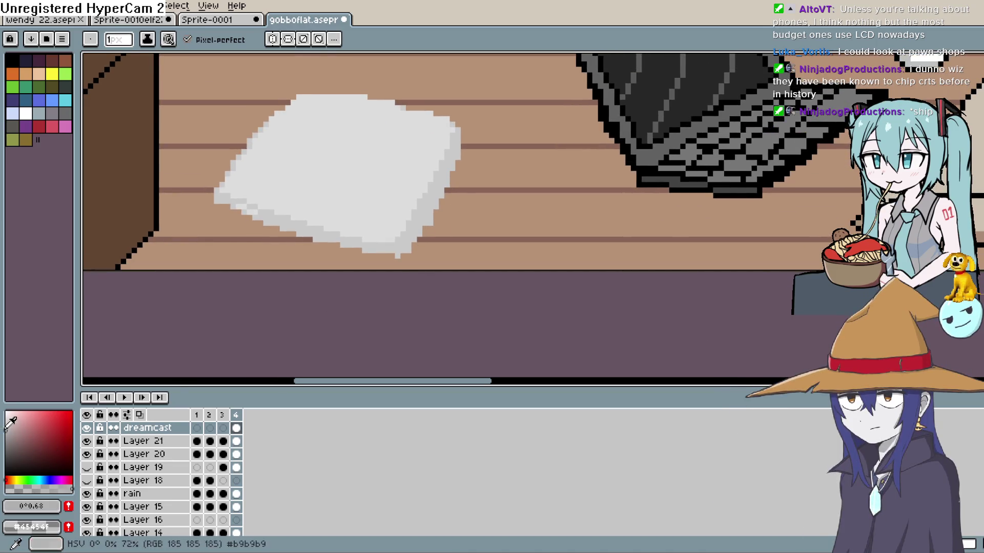
left_click(5, 447)
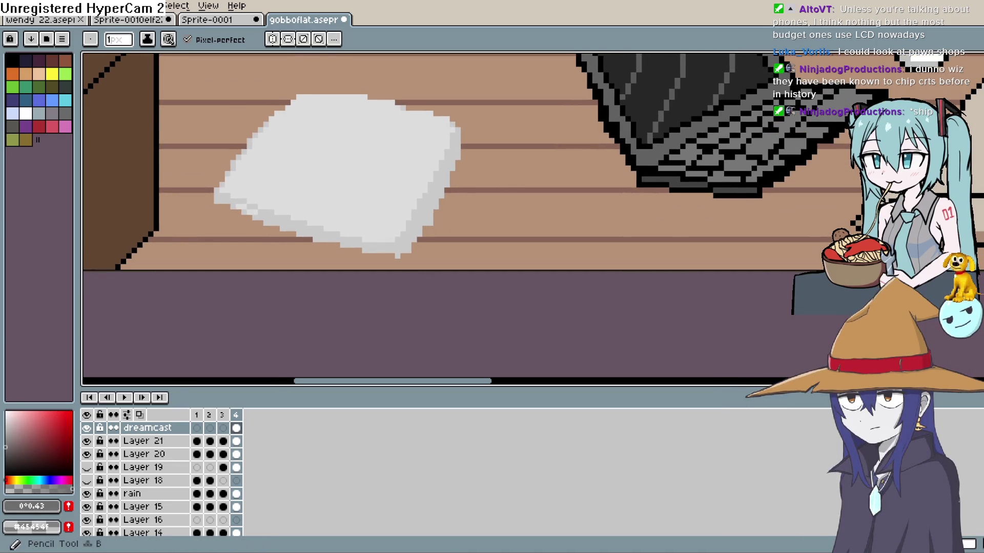
Undo a stray dark stroke on the paper and pick a lighter grey drawing colour
mouse_move(328, 116)
left_mouse_down()
mouse_move(287, 190)
mouse_move(354, 205)
left_mouse_up()
key("ctrl+z")
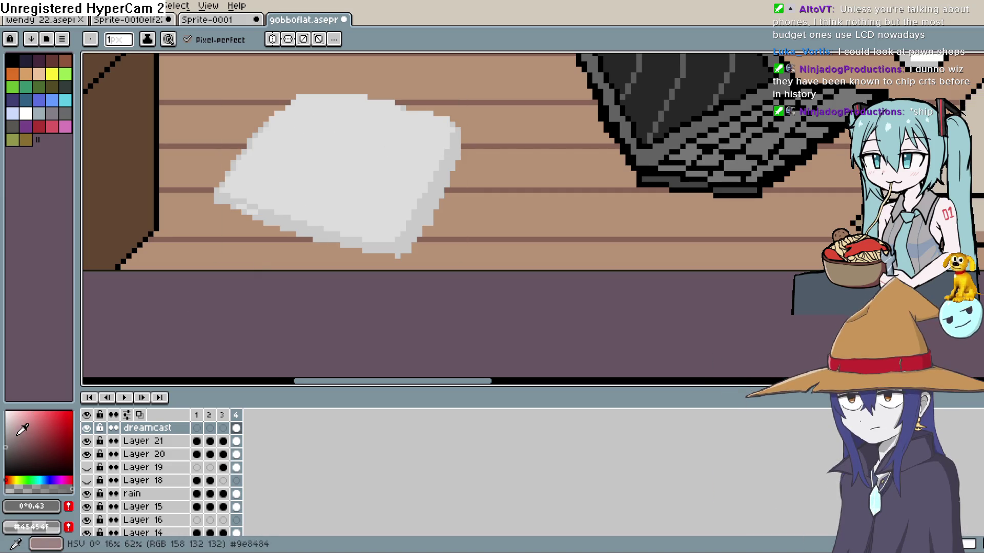
left_click(7, 439)
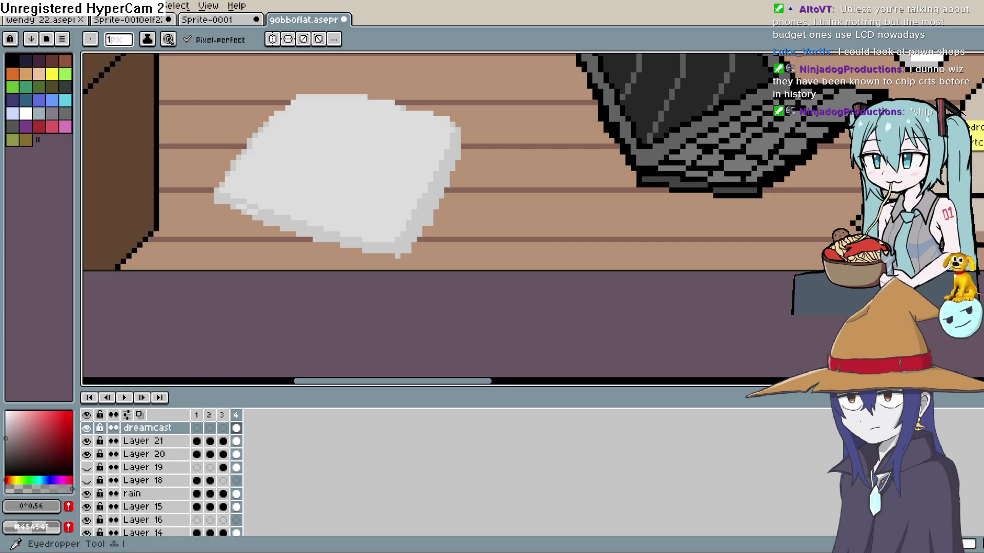
Draw an ellipse outline centred on the paper, redrawing it until it fits
key("e")
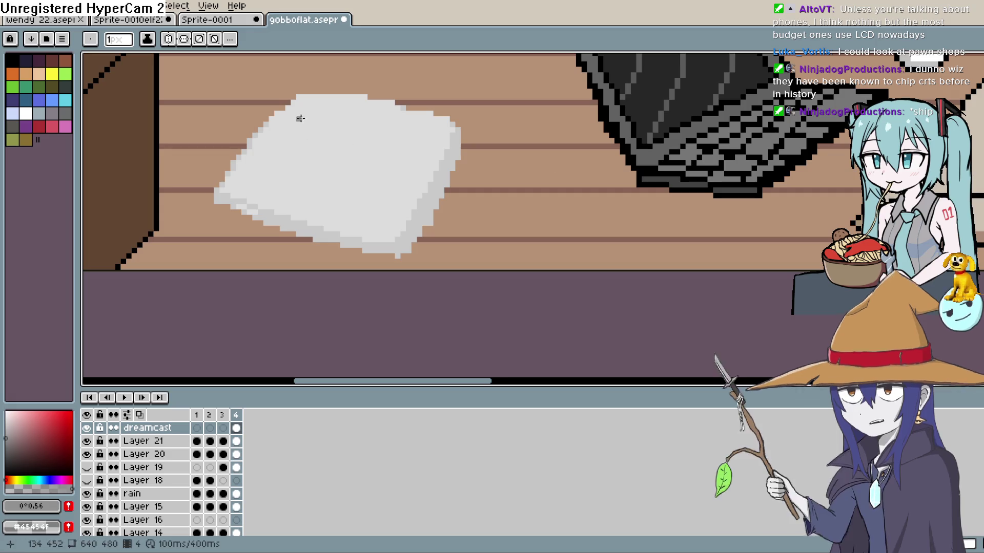
mouse_move(302, 123)
left_mouse_down()
mouse_move(396, 230)
mouse_move(402, 189)
left_mouse_up()
key("ctrl+z")
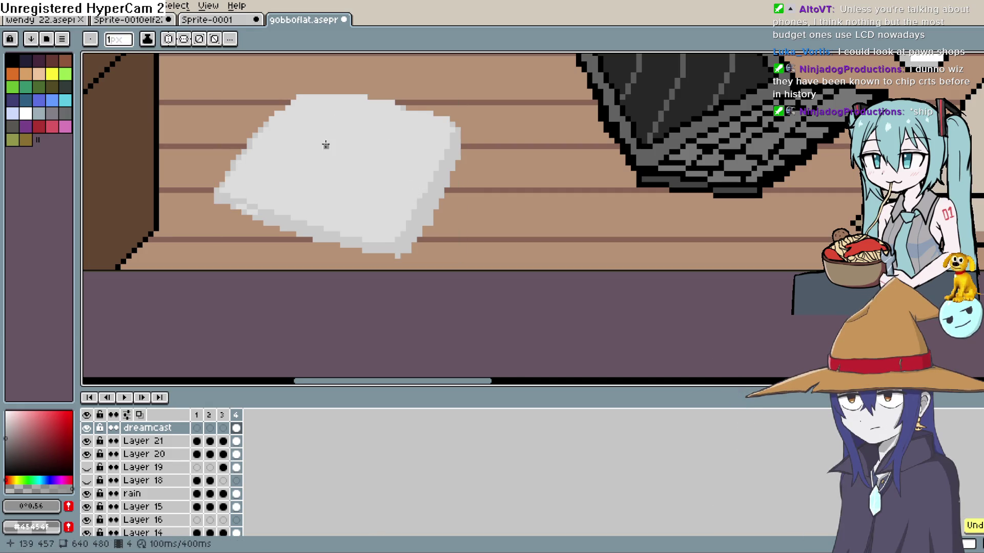
mouse_move(300, 119)
left_mouse_down()
mouse_move(315, 146)
mouse_move(399, 197)
mouse_move(385, 198)
mouse_move(396, 193)
left_mouse_up()
key("ctrl+z")
mouse_move(394, 140)
left_mouse_down()
mouse_move(395, 149)
mouse_move(263, 172)
left_mouse_up()
key("ctrl+z")
left_click_drag(302, 118, 410, 201)
key("ctrl+z")
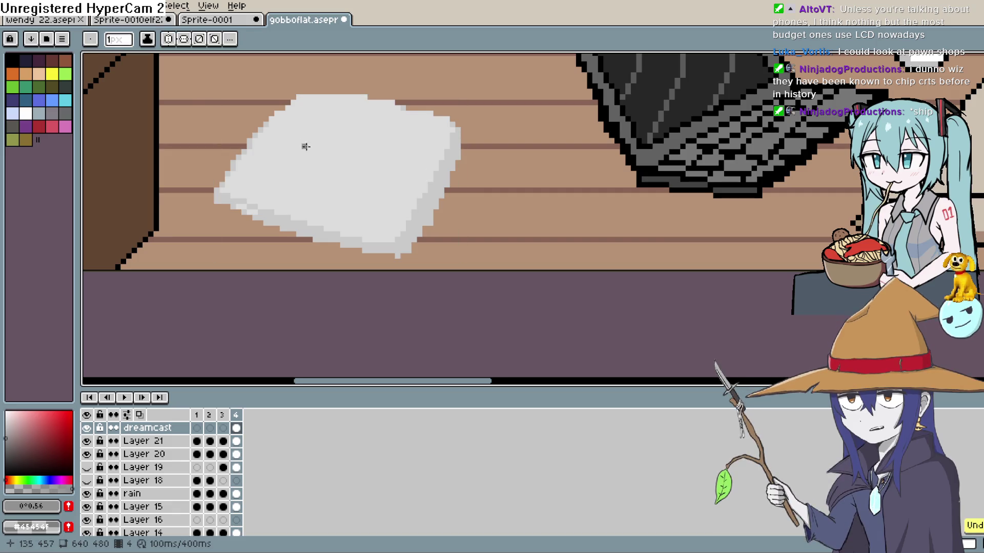
mouse_move(275, 128)
left_mouse_down()
mouse_move(301, 153)
mouse_move(405, 201)
left_mouse_up()
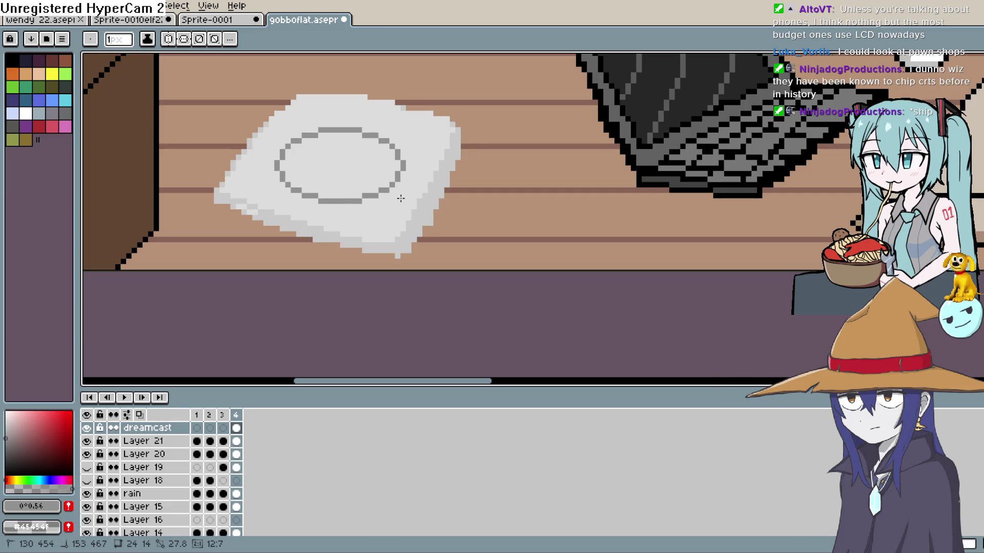
Draw a slanted pencil tail down from the oval's lower right
scroll(569, 167, "down", 5)
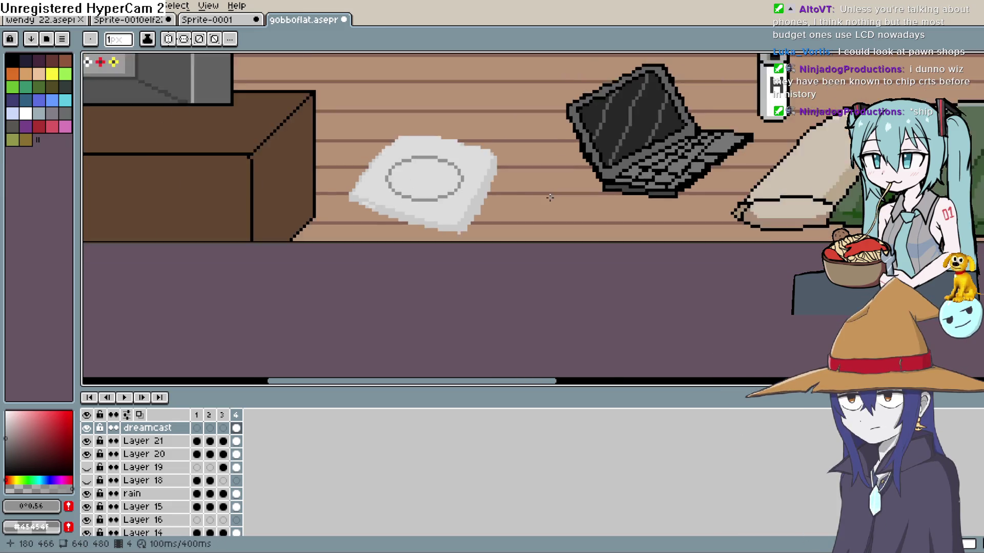
scroll(546, 186, "up", 6)
scroll(512, 198, "down", 2)
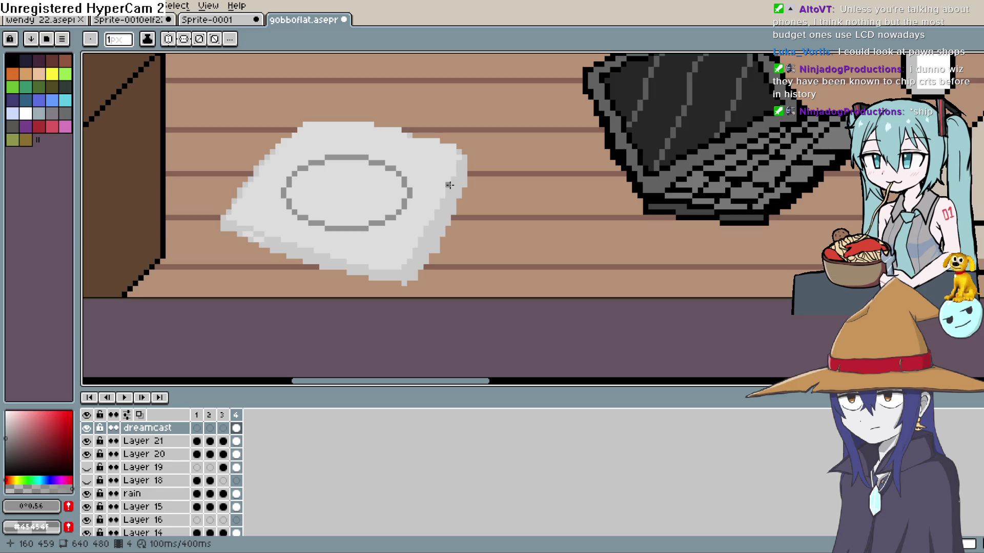
key("b")
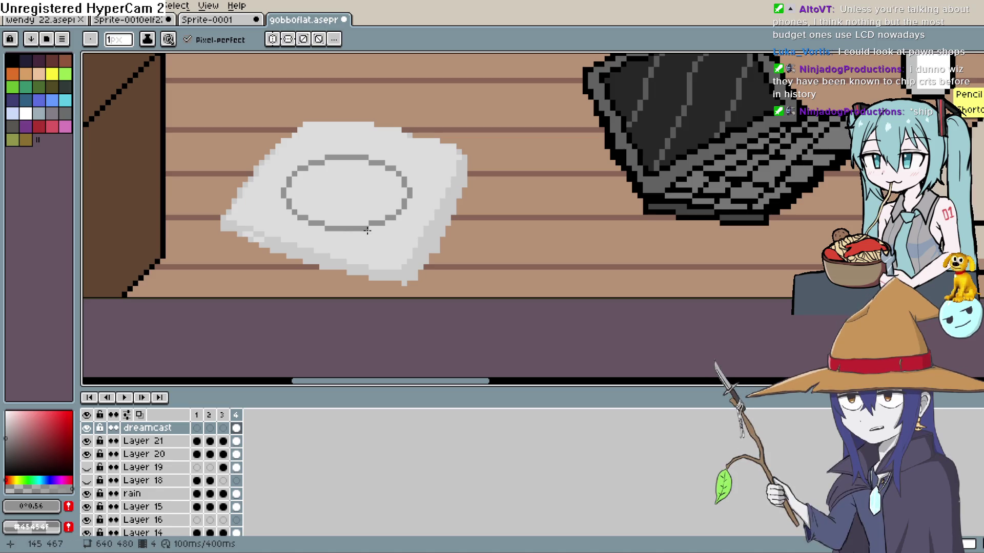
left_click_drag(371, 227, 371, 263)
key("ctrl+z")
left_click_drag(376, 229, 381, 257)
Add a diagonal stroke at the oval's lower left, reverting an eraser stroke on the paper
left_click_drag(271, 225, 287, 201)
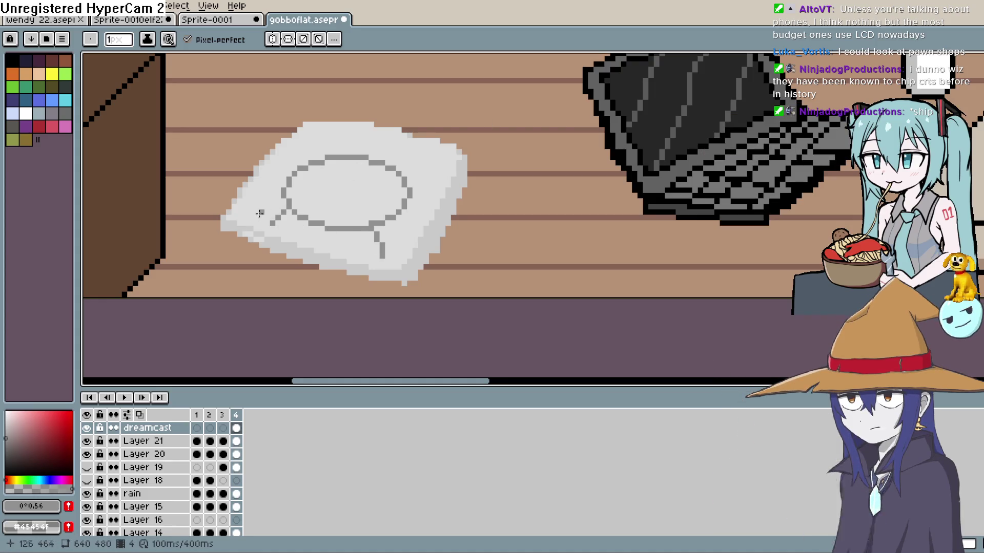
key("e")
mouse_move(239, 218)
left_mouse_down()
mouse_move(245, 229)
mouse_move(229, 235)
left_mouse_up()
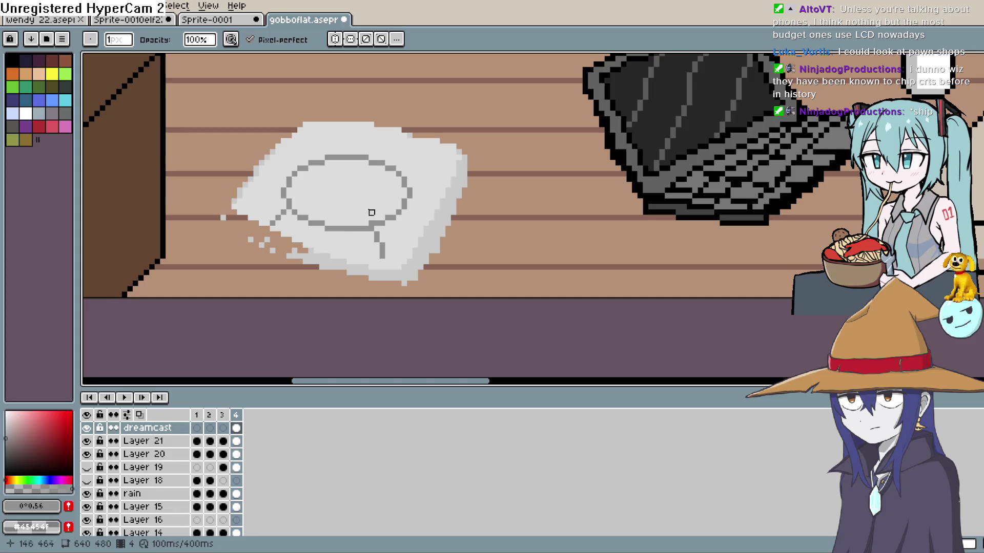
key("ctrl+z")
key("ctrl+z")
key("ctrl+z")
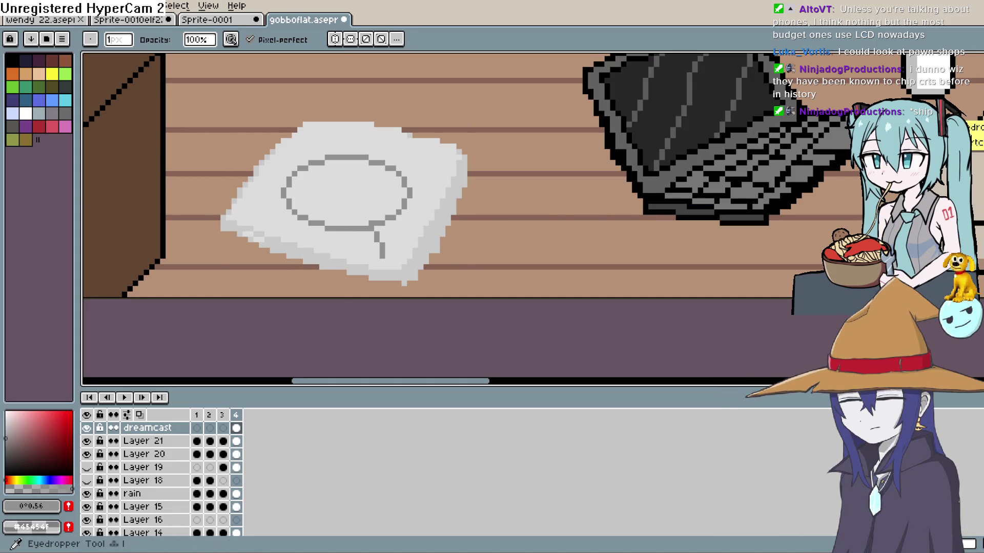
Switch back to the Pencil tool for freehand drawing on the speech bubble
key("b")
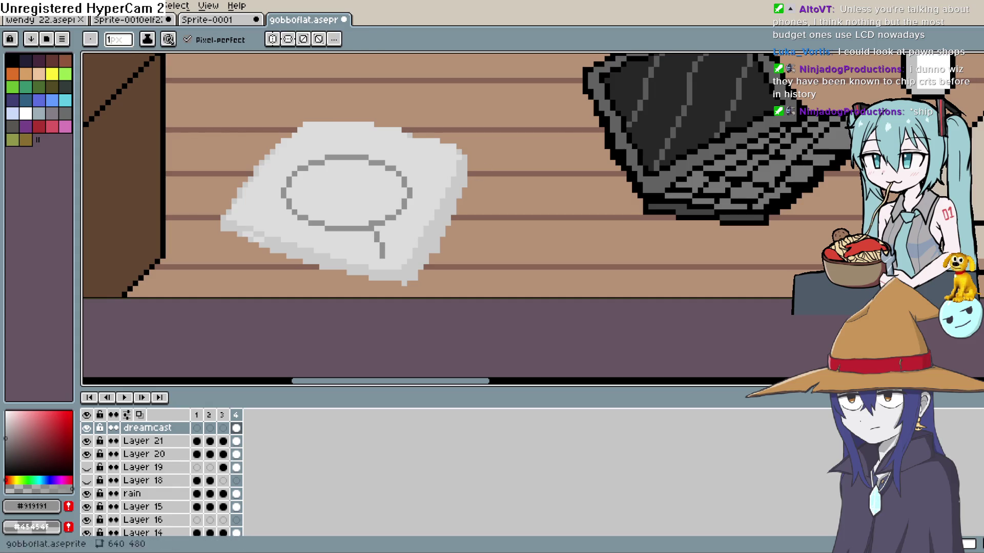
key("b")
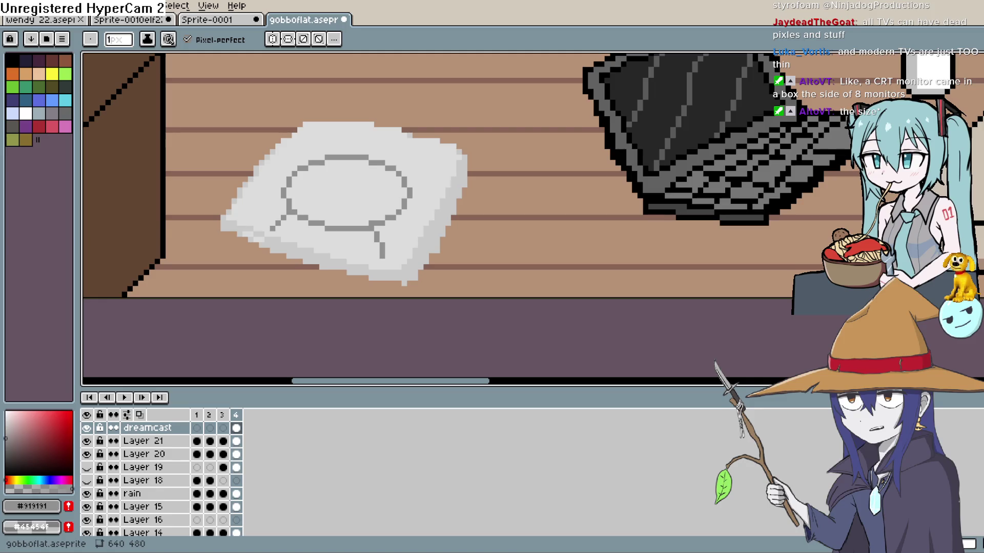
key("space")
mouse_move(388, 192)
left_mouse_down()
mouse_move(360, 208)
mouse_move(349, 176)
mouse_move(349, 215)
left_mouse_up()
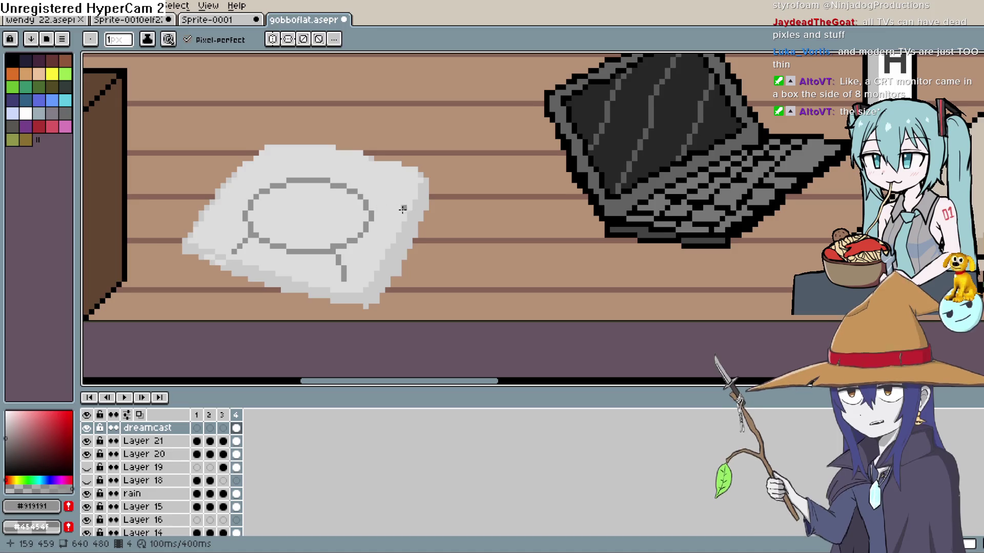
scroll(402, 209, "up", 2)
key("space")
mouse_move(407, 205)
left_mouse_down()
mouse_move(406, 235)
mouse_move(590, 218)
left_mouse_up()
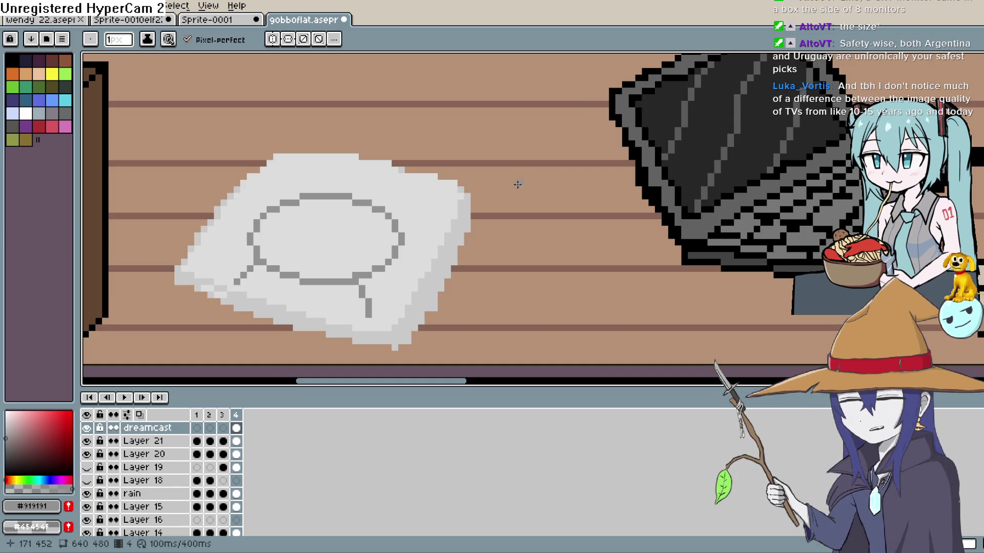
mouse_move(492, 228)
left_mouse_down()
mouse_move(524, 193)
mouse_move(501, 215)
mouse_move(502, 239)
left_mouse_up()
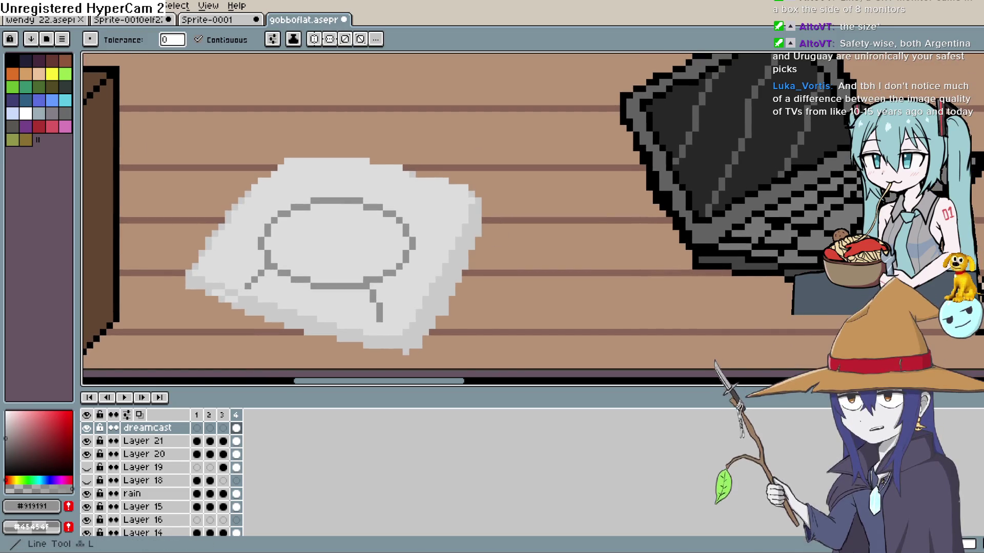
Try brown touch-ups along the paper's top and top-right edges, then undo them
key("b")
left_click_drag(310, 163, 340, 163)
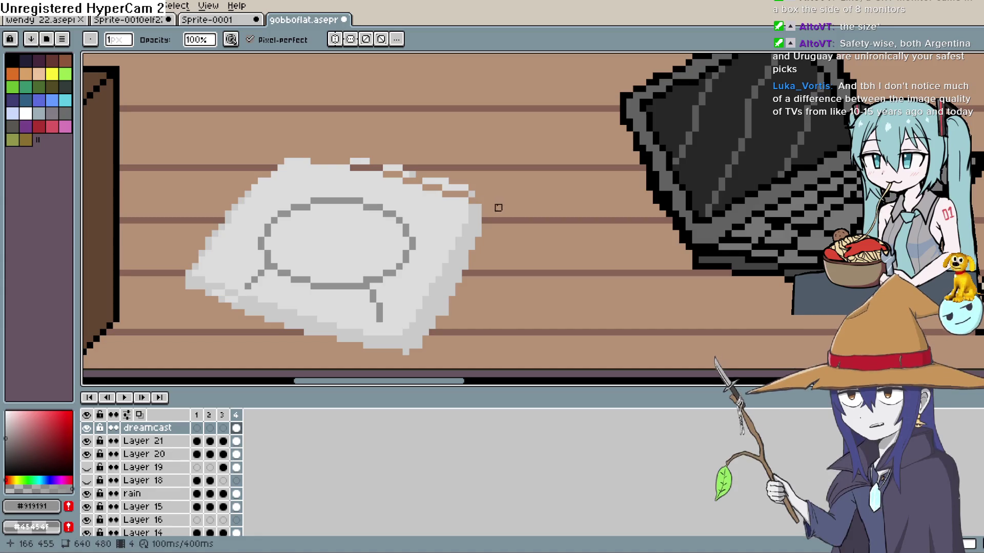
left_click(458, 188, "shift")
mouse_move(458, 188)
left_mouse_down()
mouse_move(383, 166)
mouse_move(479, 220)
left_mouse_up()
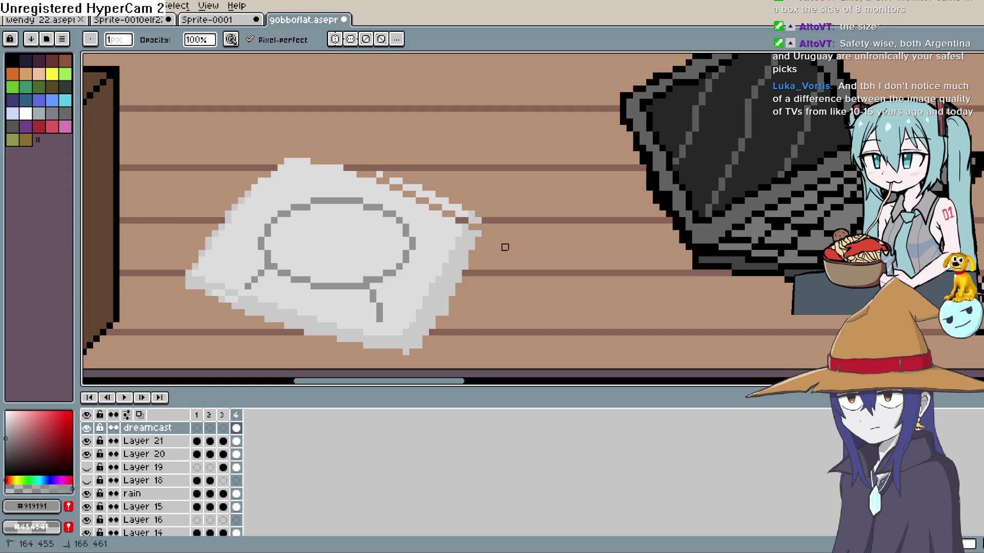
mouse_move(413, 195)
left_mouse_down()
mouse_move(380, 181)
mouse_move(485, 200)
left_mouse_up()
key("ctrl+z")
key("ctrl+z")
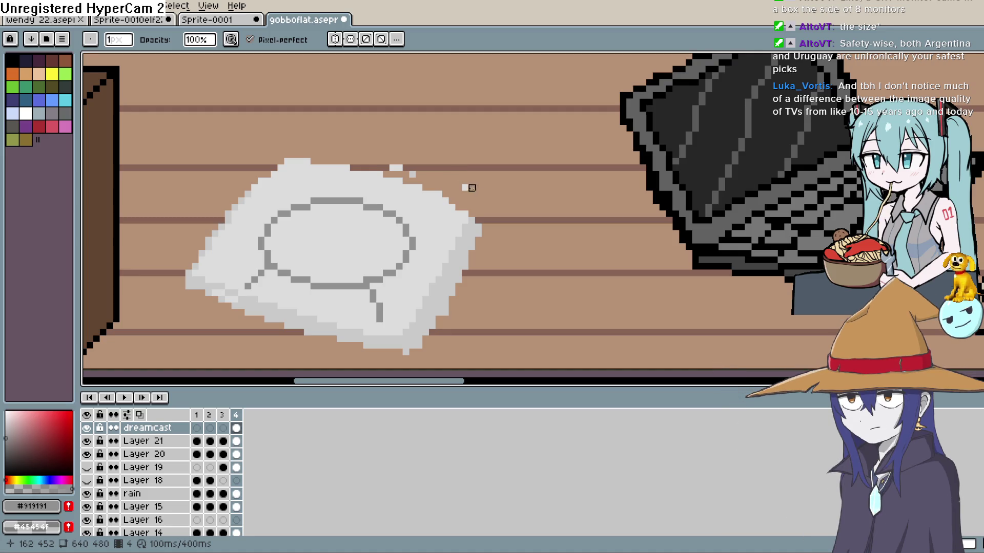
Remove the stray light pixels above the paper and adjust the view
mouse_move(461, 186)
left_mouse_down()
mouse_move(400, 164)
mouse_move(307, 160)
left_mouse_up()
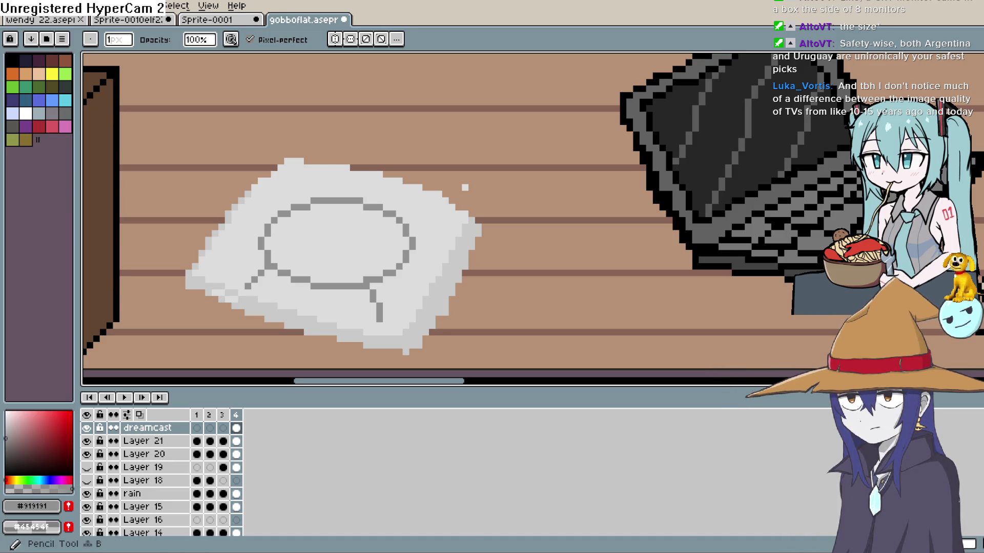
key("e")
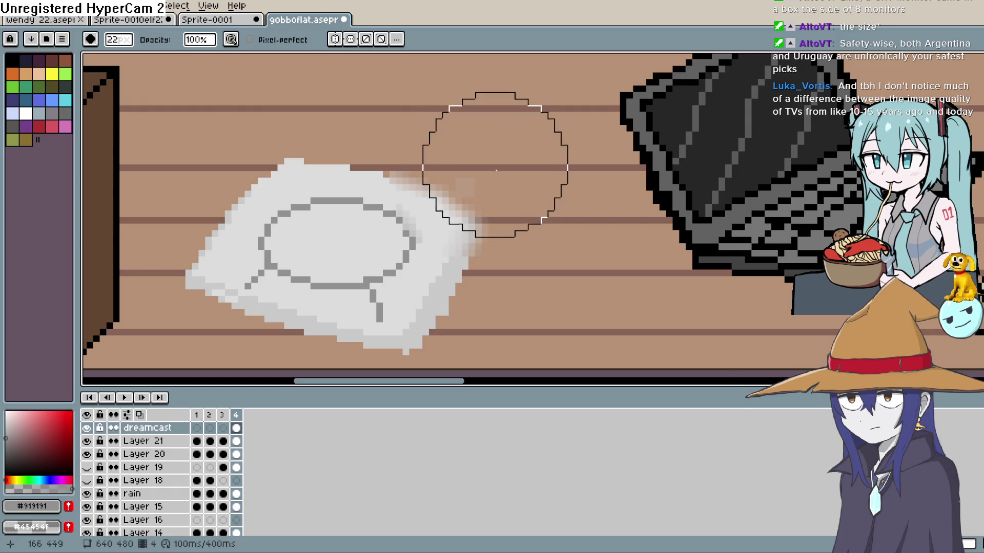
key("e")
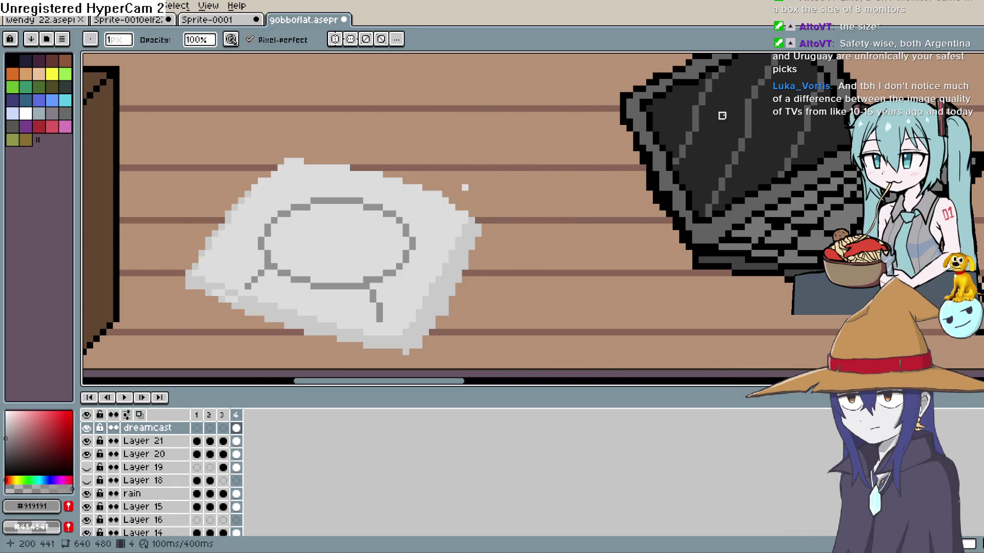
mouse_move(509, 193)
left_mouse_down()
mouse_move(503, 185)
mouse_move(499, 213)
left_mouse_up()
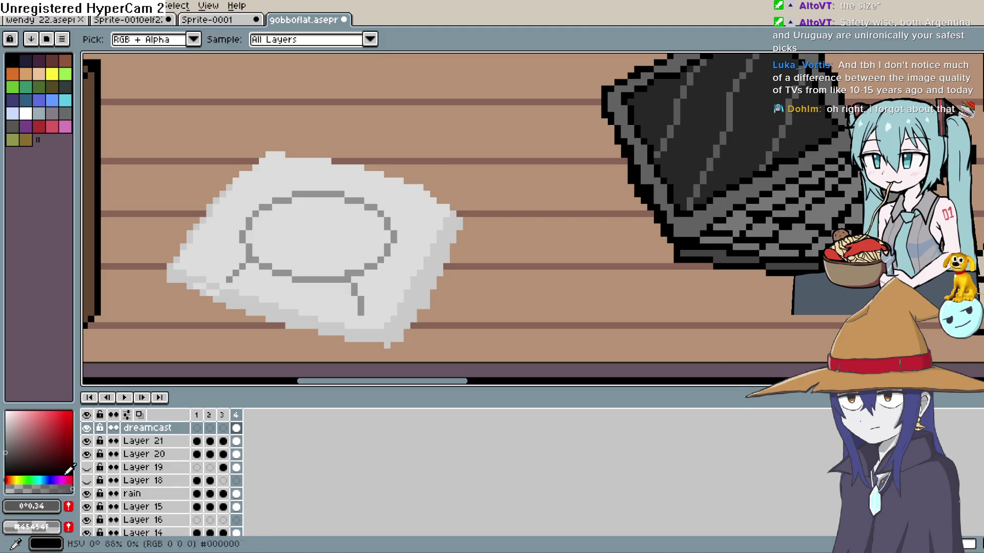
scroll(105, 284, "down", 4)
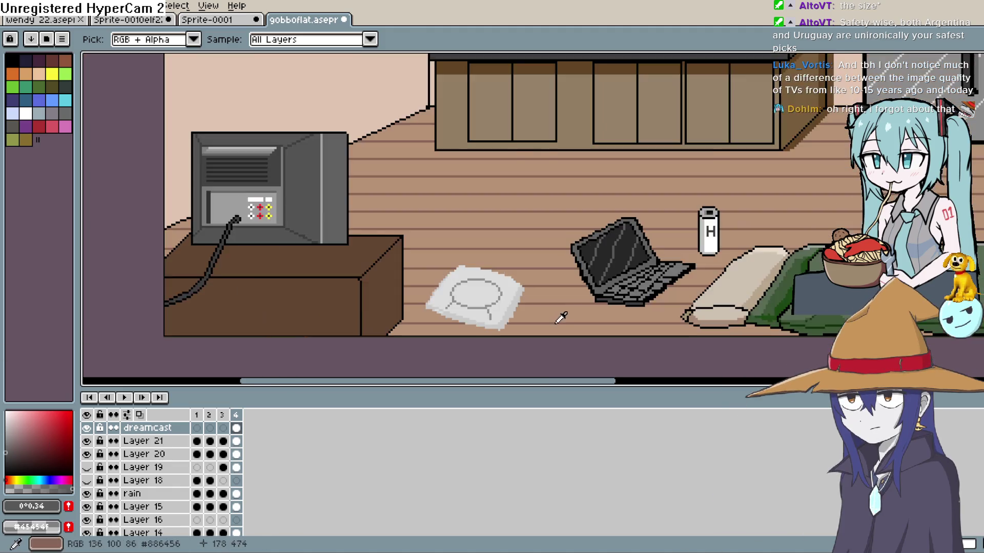
left_click_drag(594, 224, 491, 260)
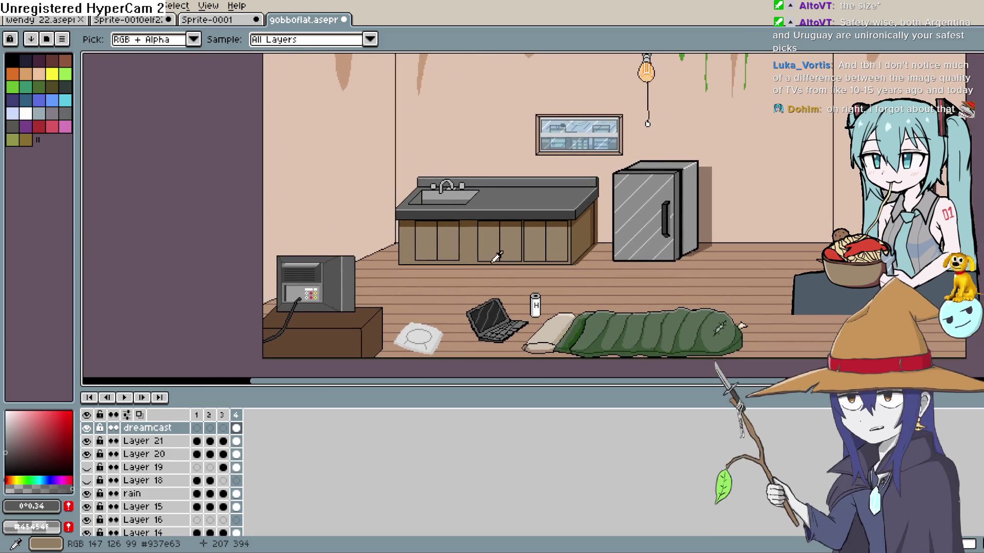
scroll(173, 449, "down", 3)
scroll(172, 450, "up", 3)
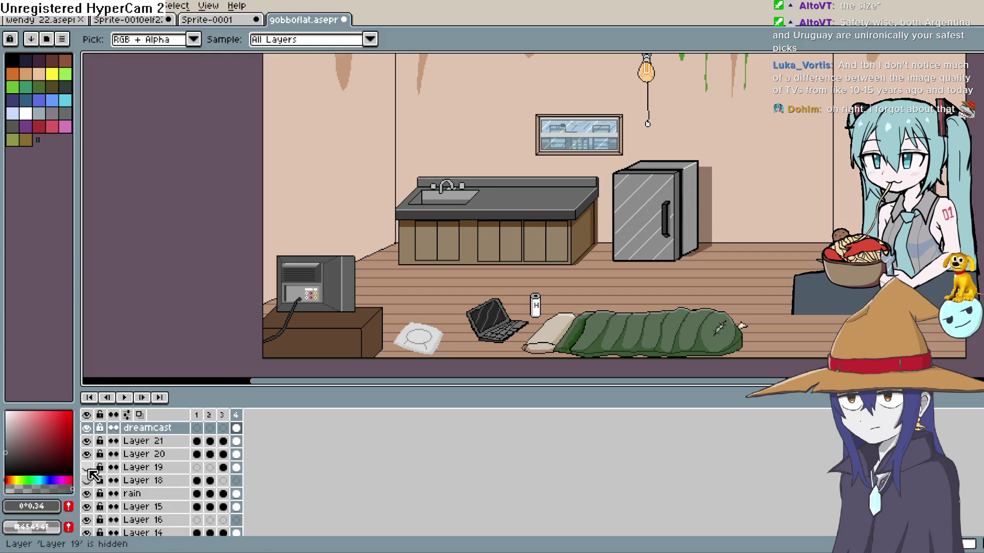
left_click(226, 426)
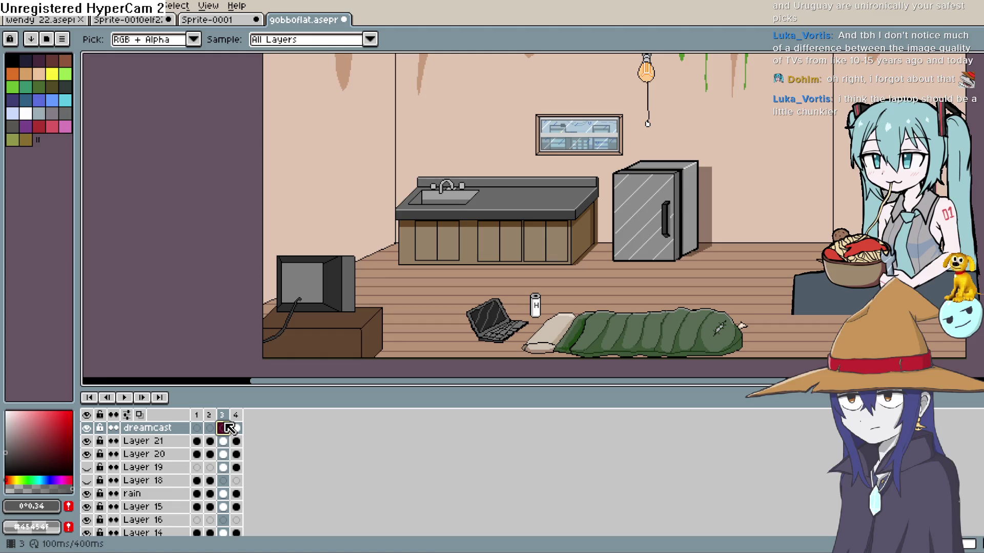
left_click(235, 428)
scroll(237, 444, "down", 6)
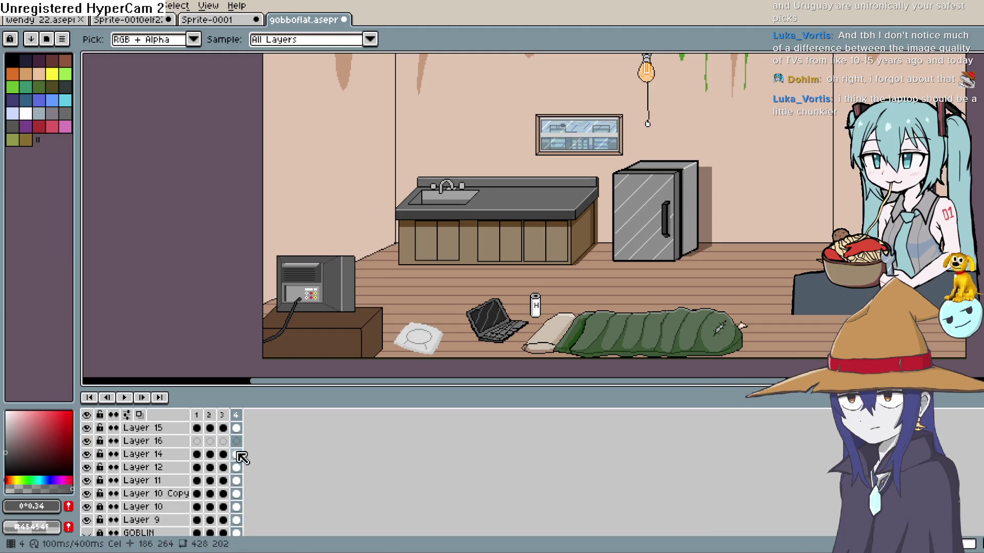
scroll(242, 458, "down", 8)
scroll(243, 466, "up", 2)
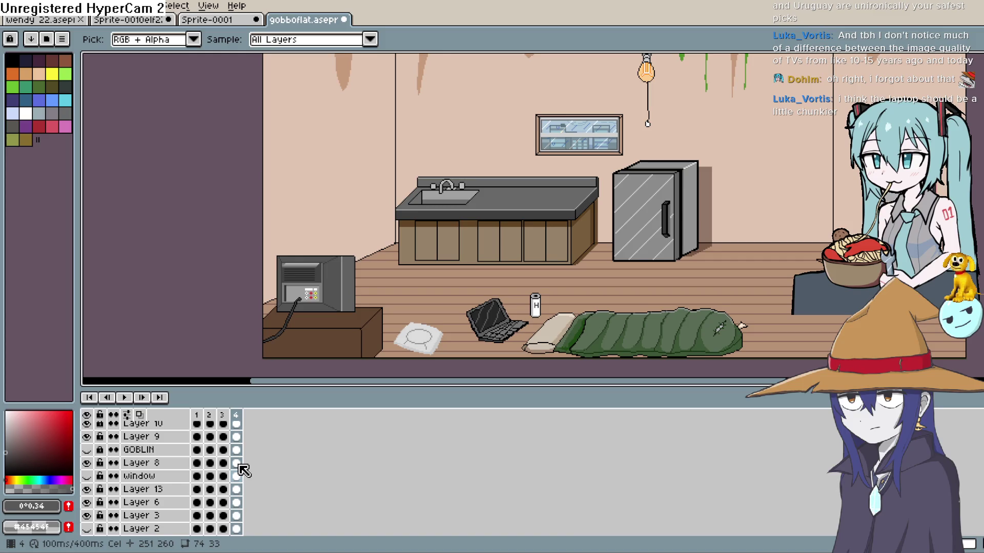
scroll(243, 470, "down", 2)
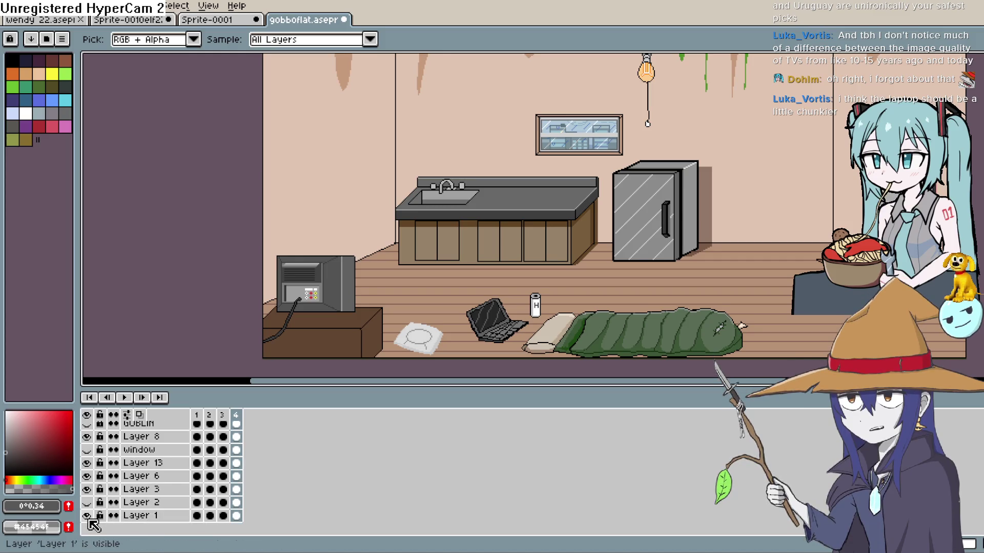
left_click(87, 489)
left_click(87, 489)
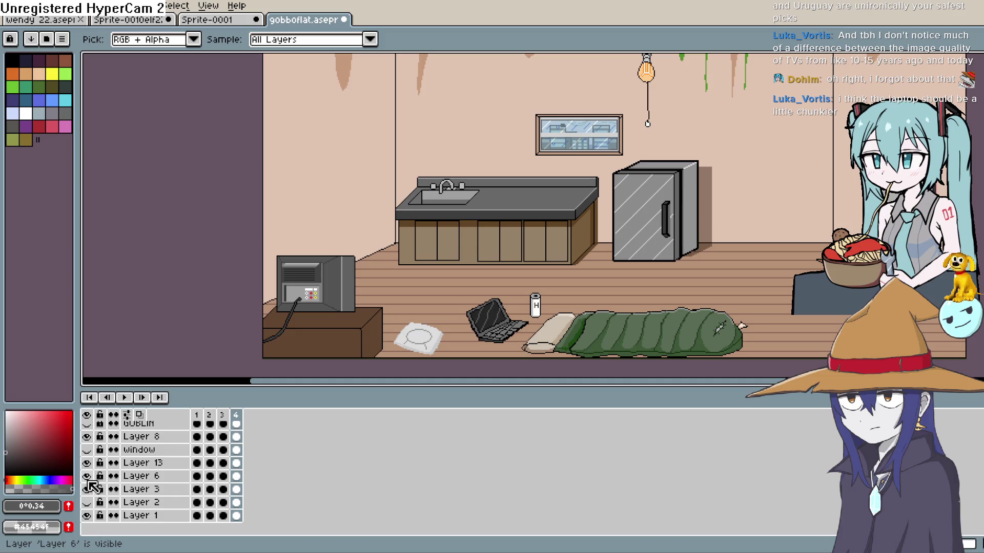
left_click(87, 476)
left_click(87, 476)
left_click(88, 462)
left_click(88, 462)
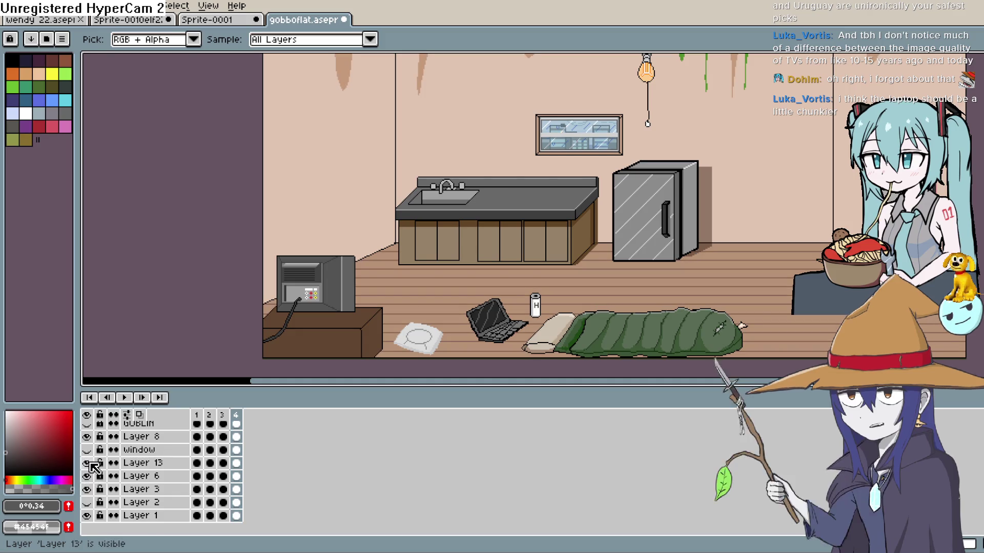
scroll(182, 485, "up", 6)
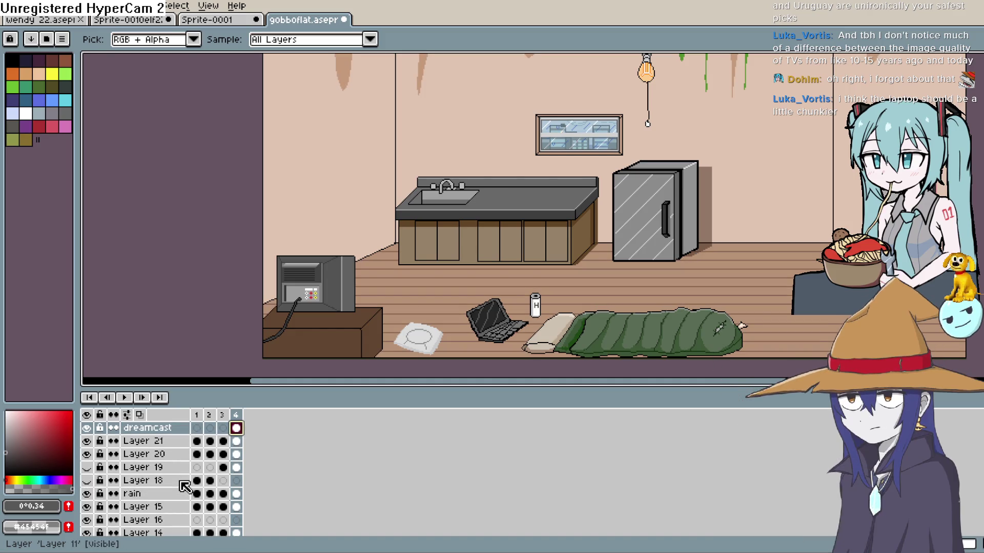
Preview the animation, then move the Layer 20 cel from frame 4 back to frame 1
left_click(125, 397)
left_click(130, 398)
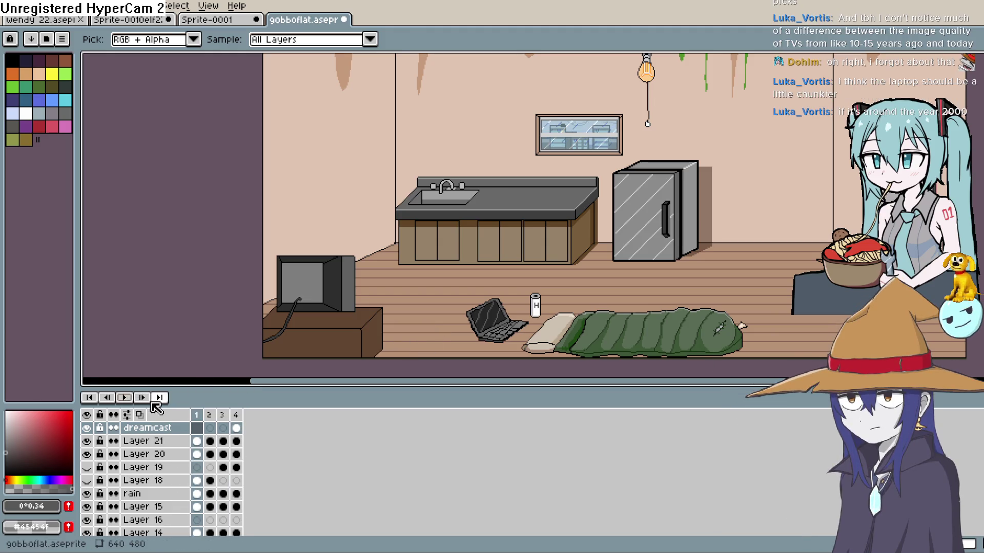
left_click(131, 404)
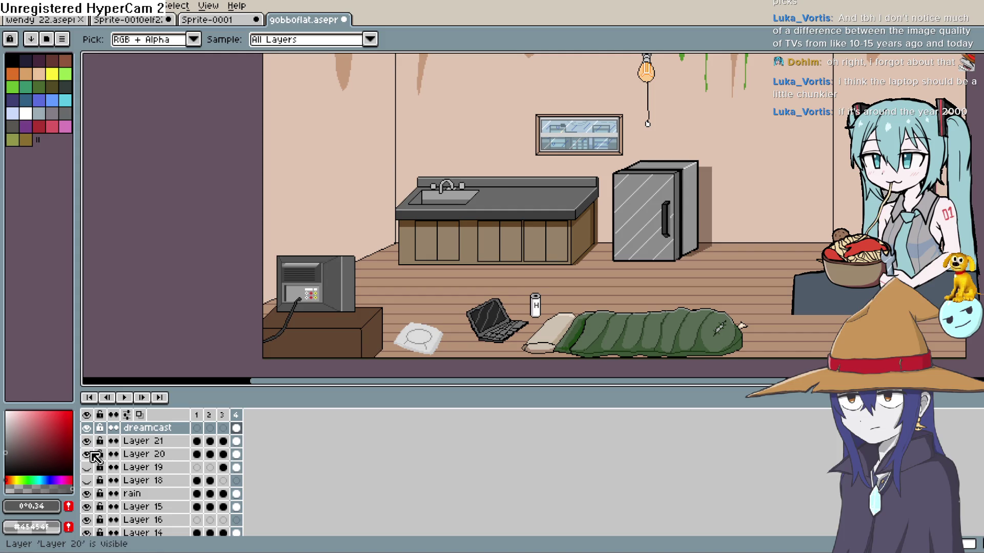
left_click(165, 454)
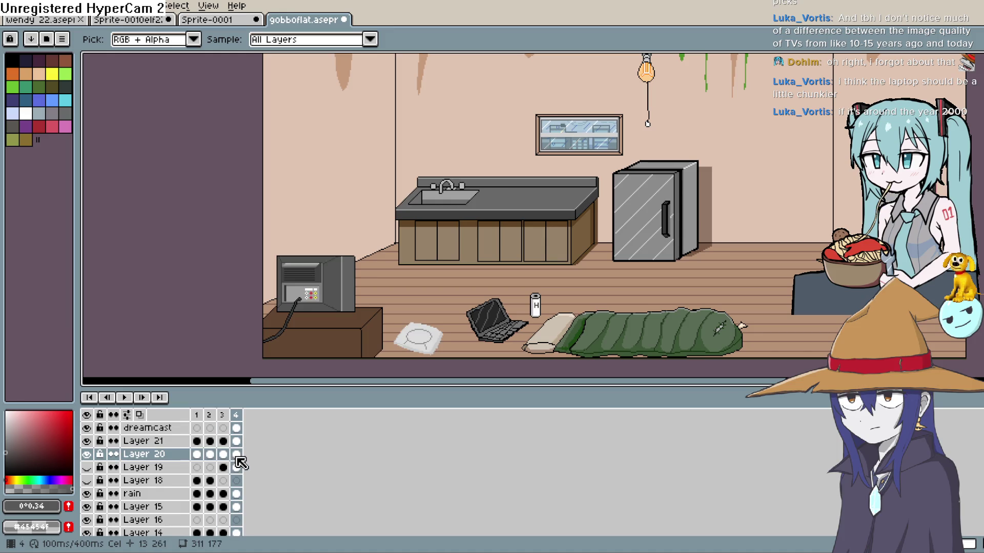
left_click_drag(237, 463, 201, 457)
left_click(239, 465)
left_click(214, 462)
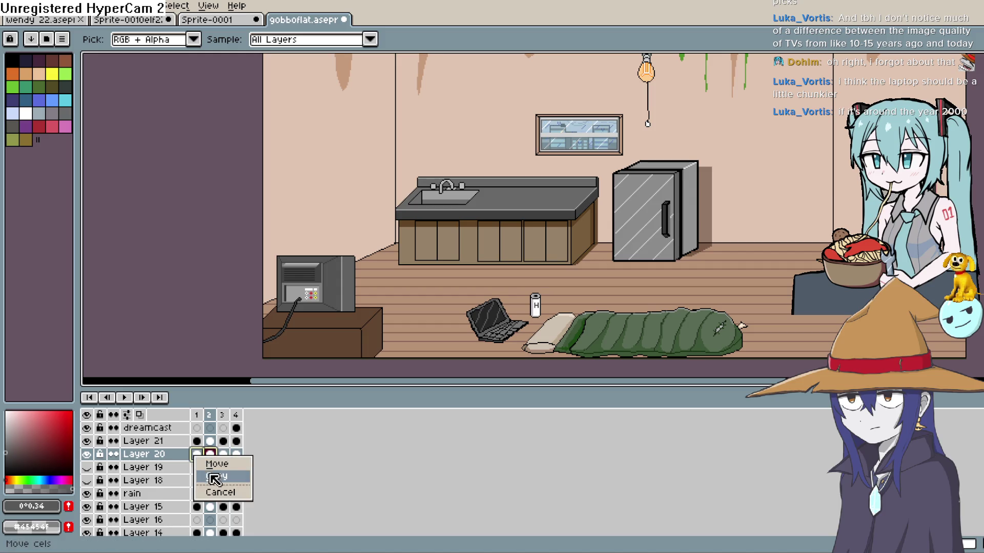
left_click(217, 474)
Move the dreamcast cel from frame 4 back to frame 1
left_click_drag(236, 428, 205, 430)
left_click(242, 450)
left_click(221, 438)
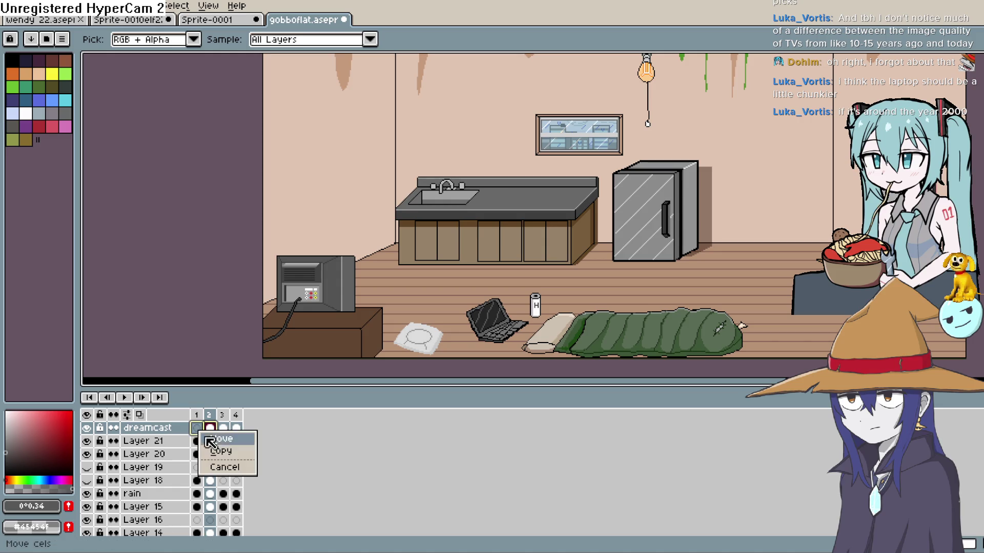
left_click(214, 437)
left_click_drag(536, 276, 460, 336)
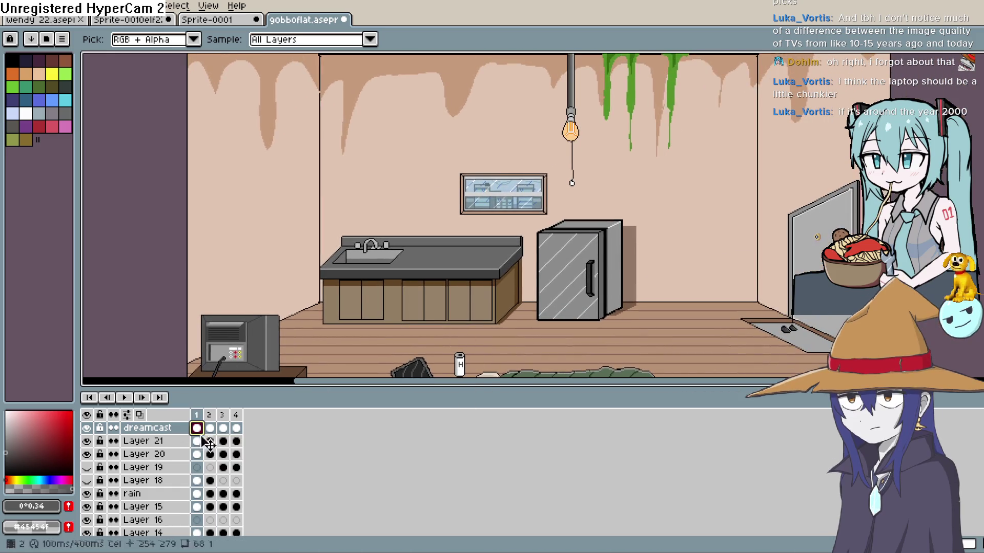
Unhide the GOBLIN layer, shrink the timeline, and centre the goblin beside the fridge
scroll(181, 466, "down", 4)
scroll(180, 466, "up", 1)
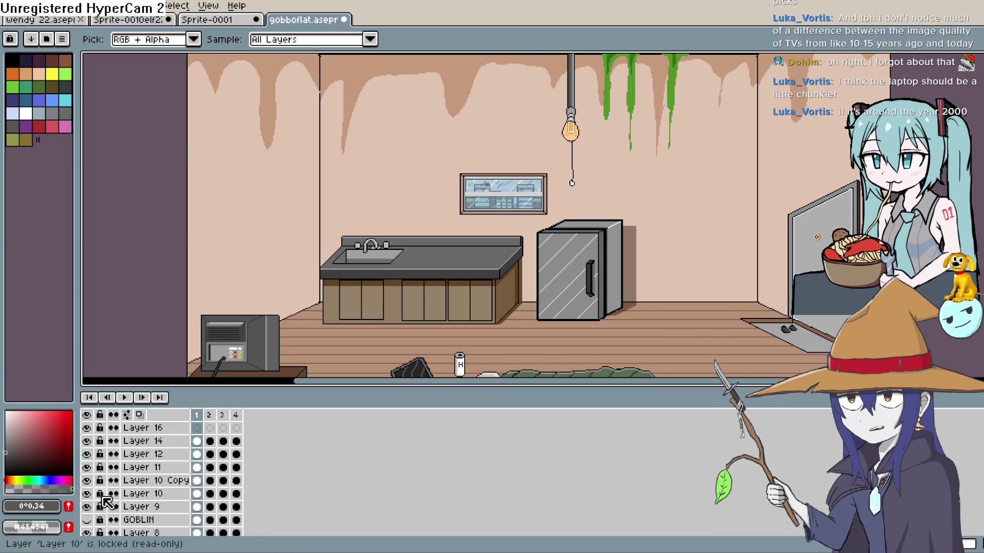
left_click(87, 520)
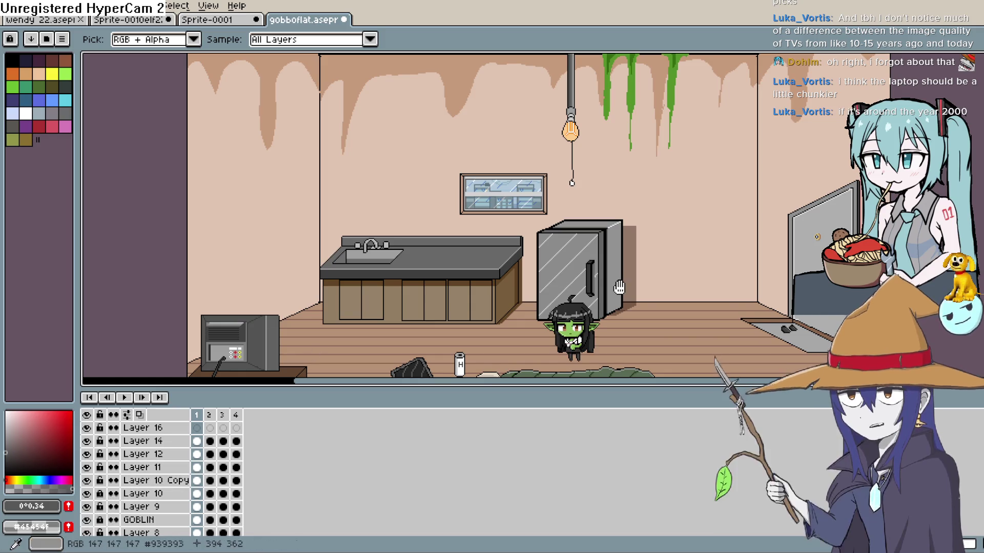
left_click_drag(619, 287, 625, 252)
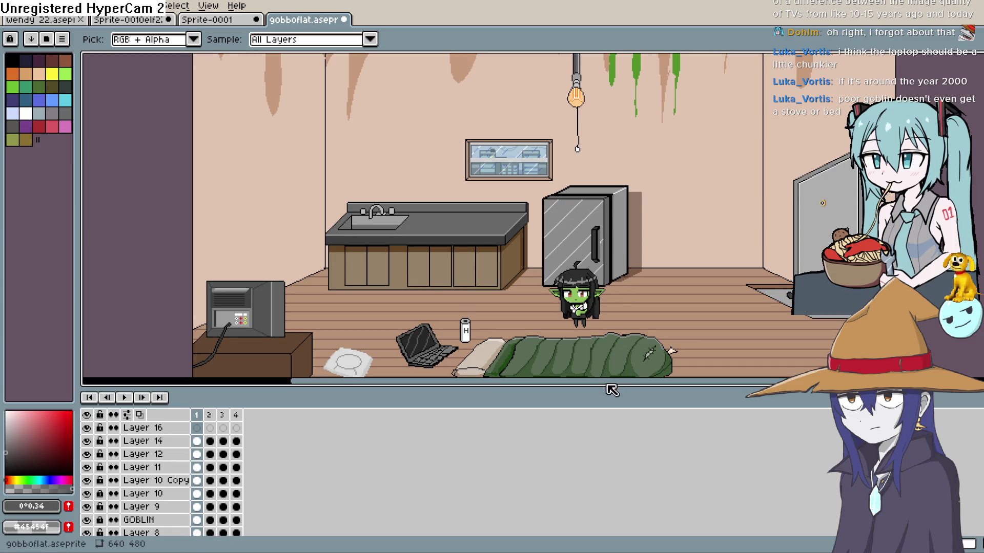
left_click_drag(600, 388, 600, 502)
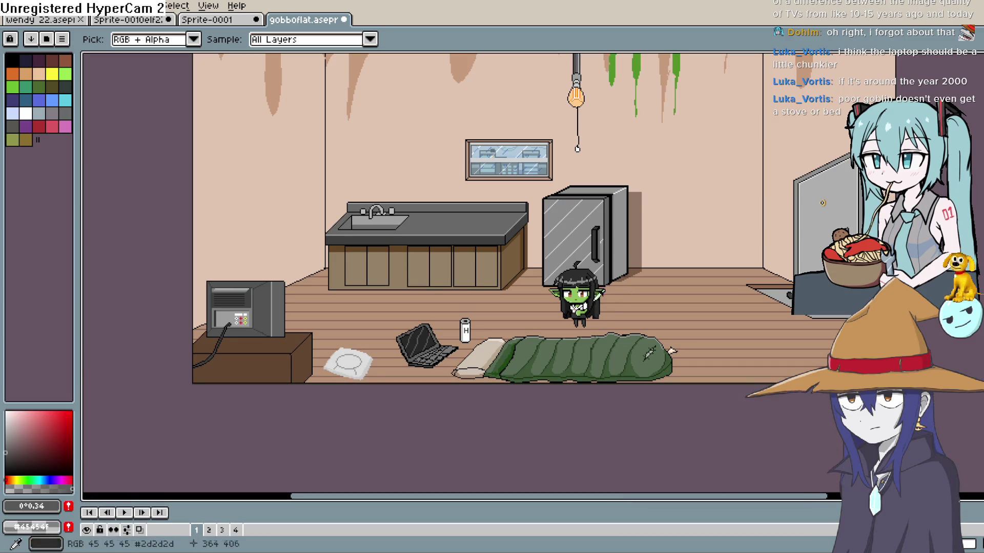
left_click_drag(588, 279, 572, 387)
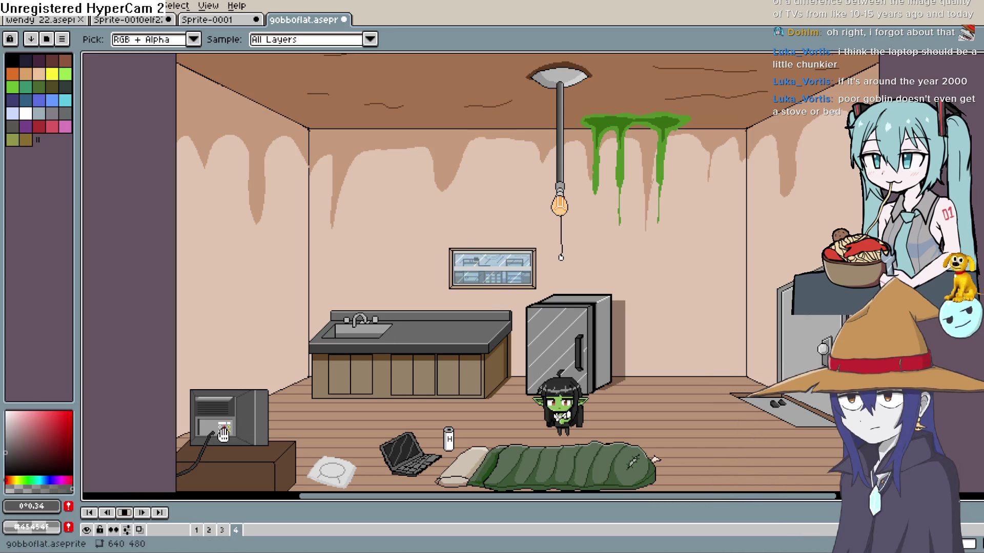
scroll(518, 301, "up", 2)
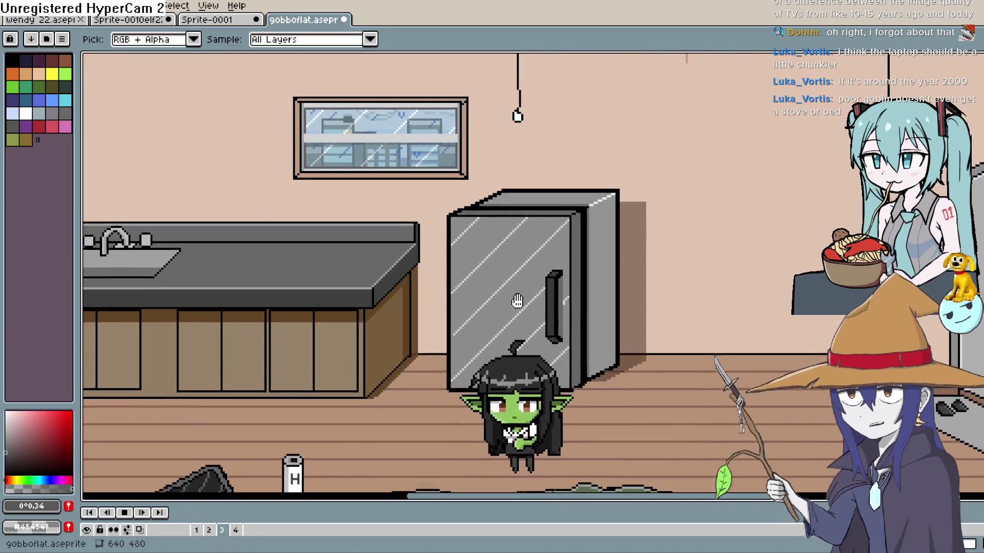
left_click_drag(517, 301, 483, 280)
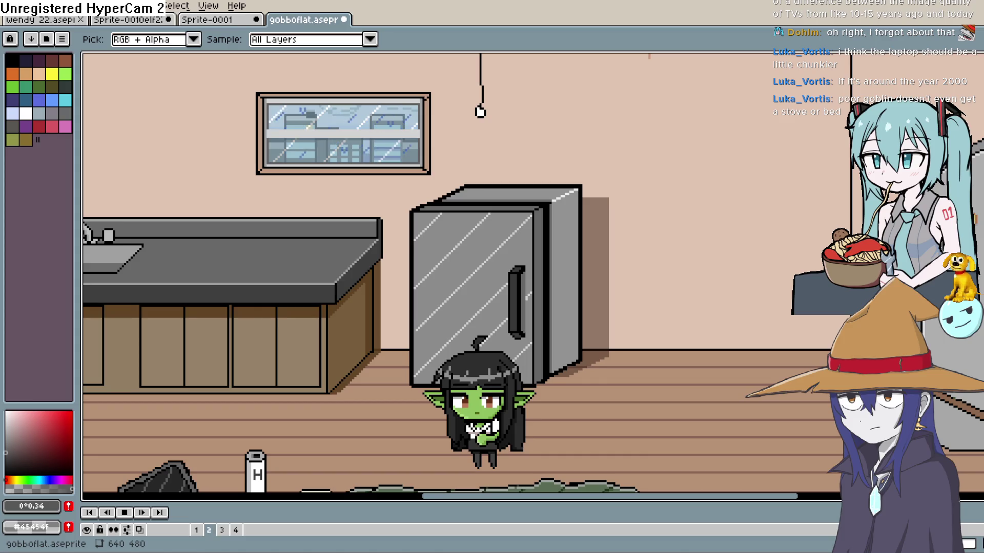